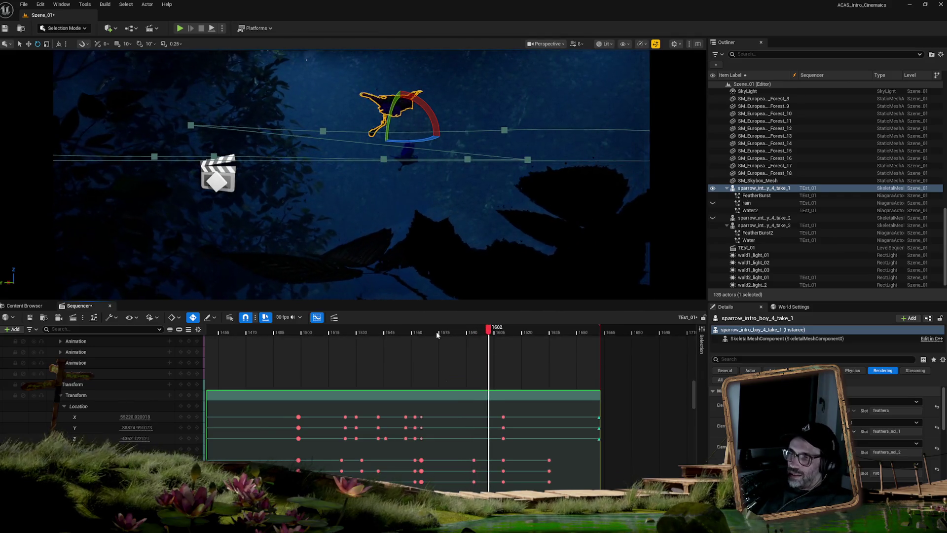
Step: Return the playhead to frame 1566 and zoom the timeline in on the sparrow's location keys
click(423, 332)
mouse_move(423, 334)
mouse_down()
mouse_move(377, 337)
mouse_move(426, 346)
mouse_up()
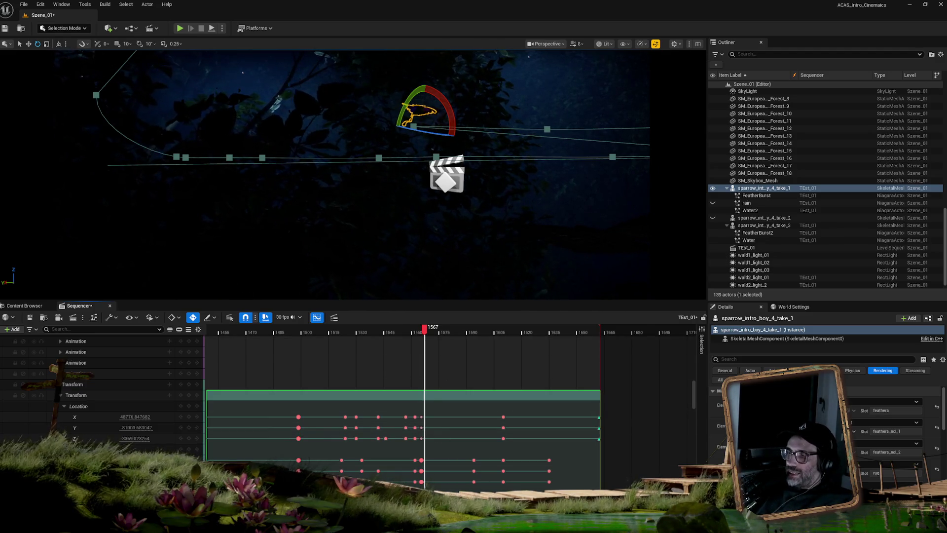
scroll(209, 444, up, 2)
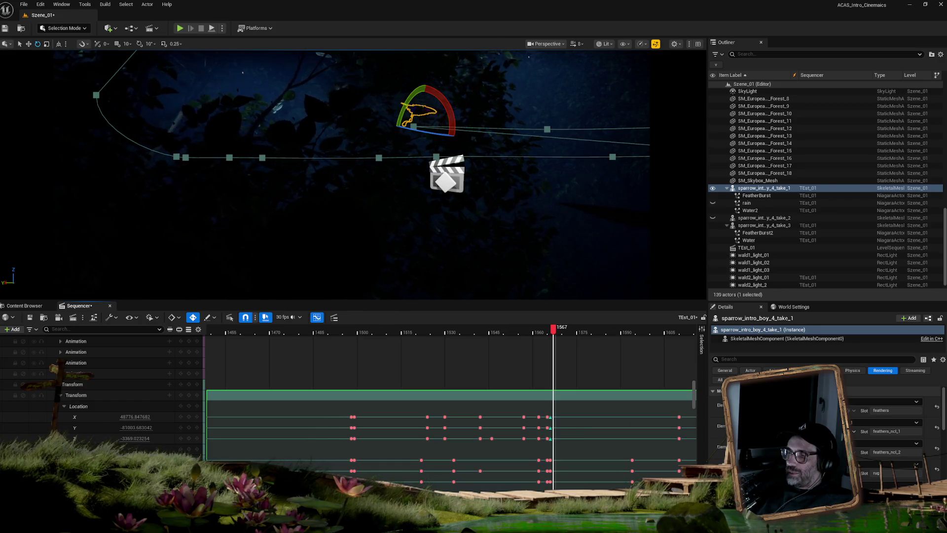
click(552, 334)
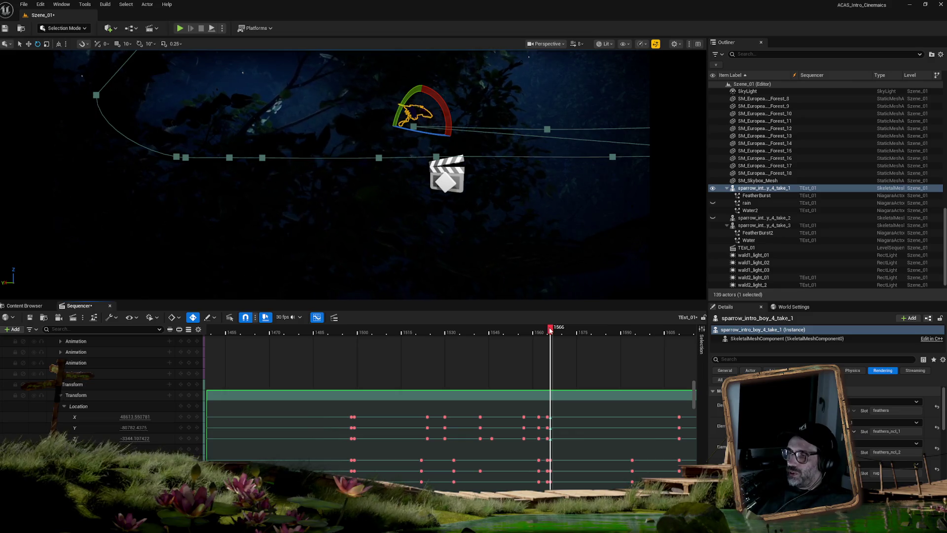
Step: Compare the sparrow's pose at frames 1565 and 1566, then scrub through to 1586
key(Left)
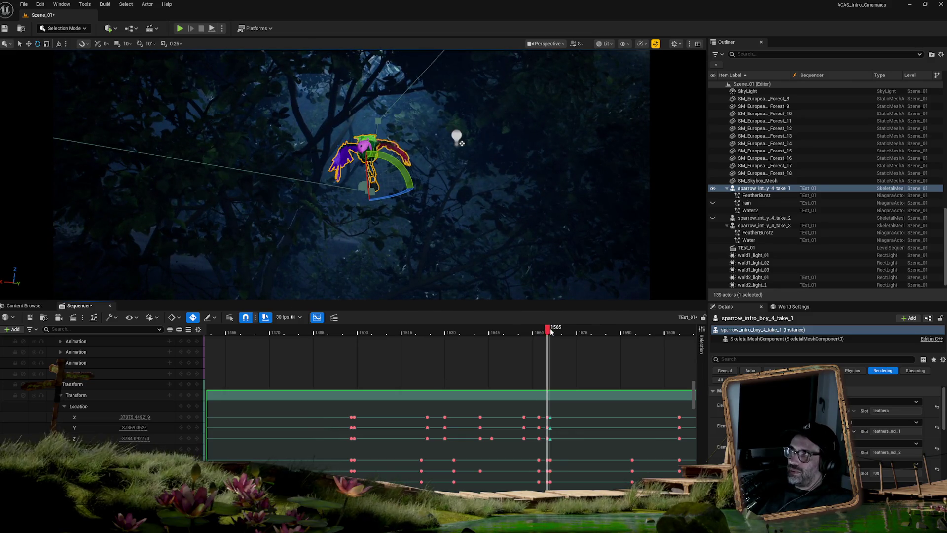
key(Right)
key(Left)
key(Right)
key(Left)
key(Right)
mouse_move(553, 333)
mouse_down()
mouse_move(697, 339)
mouse_move(666, 338)
mouse_up()
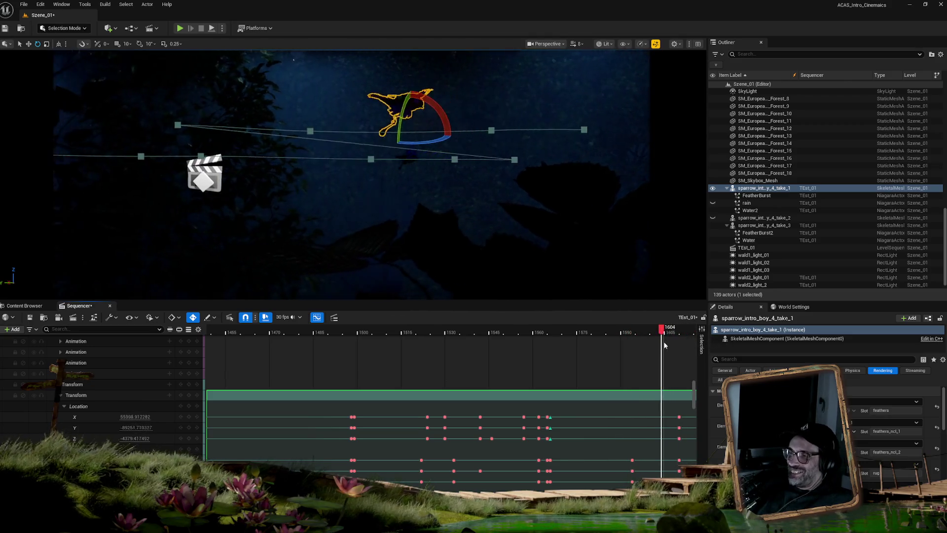
Step: Zoom out, review the flight from frame 1612 to 1648, and scroll down to the Animation tracks
scroll(496, 338, down, 2)
scroll(449, 346, down, 2)
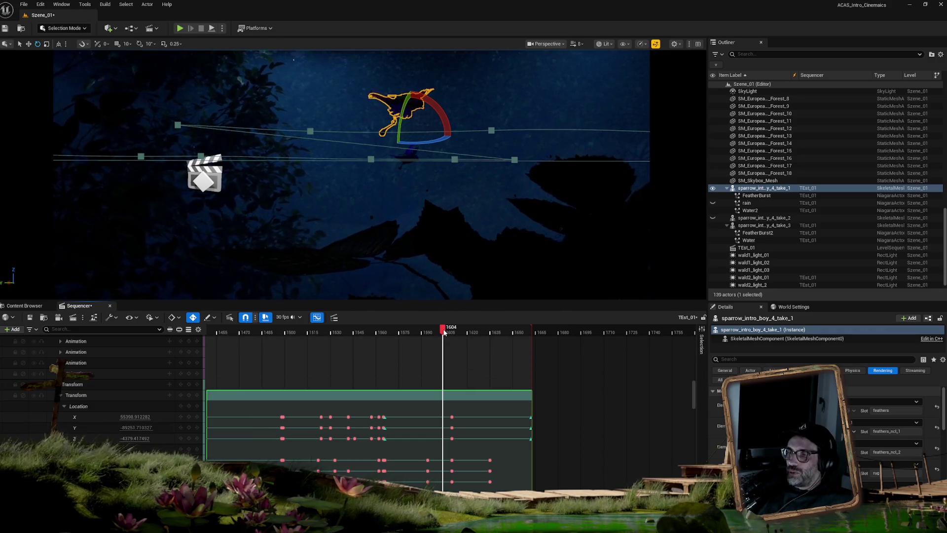
click(457, 334)
mouse_move(458, 333)
mouse_down()
mouse_move(513, 335)
mouse_move(431, 333)
mouse_move(526, 334)
mouse_move(378, 332)
mouse_move(387, 333)
mouse_up()
scroll(585, 415, down, 5)
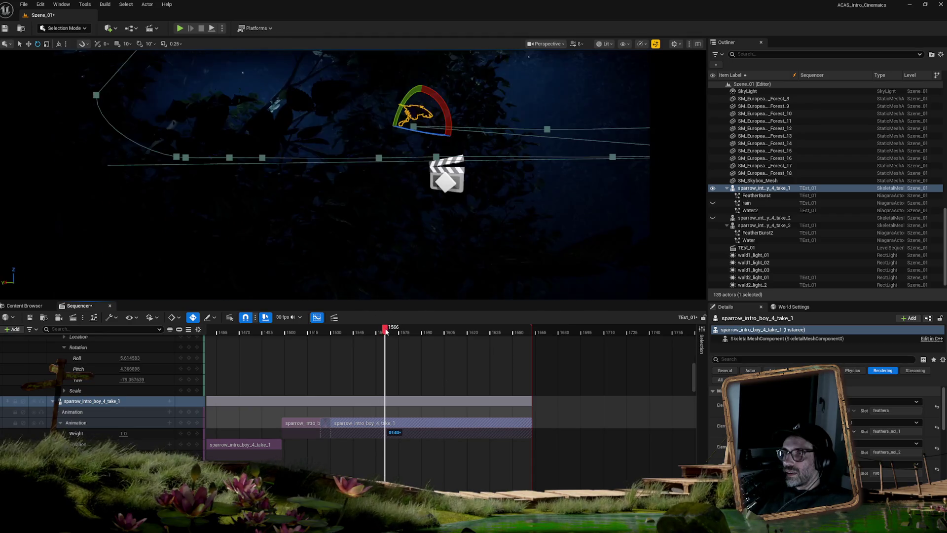
Step: Split the sparrow_intro_boy_4_take_1 section at frame 1566 and move the later piece to its own row
right_click(417, 423)
mouse_move(437, 268)
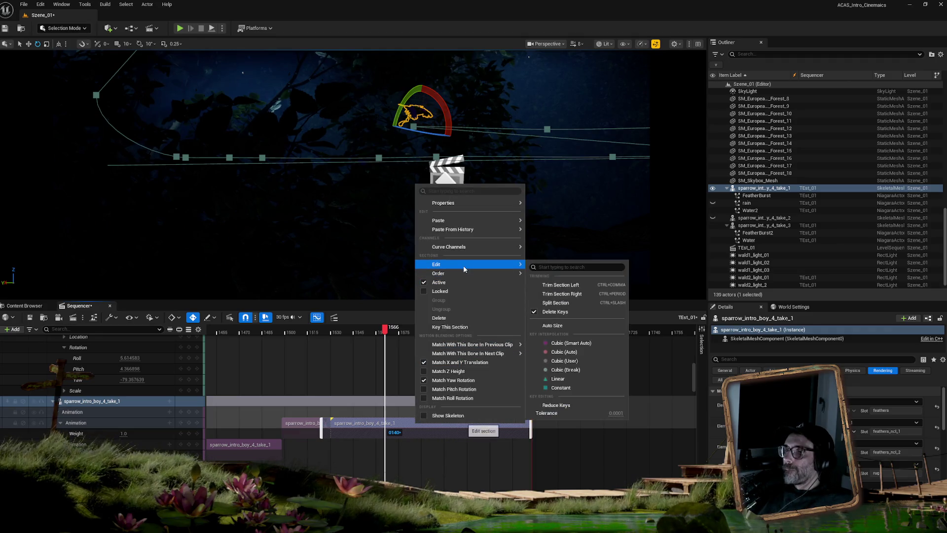
click(555, 302)
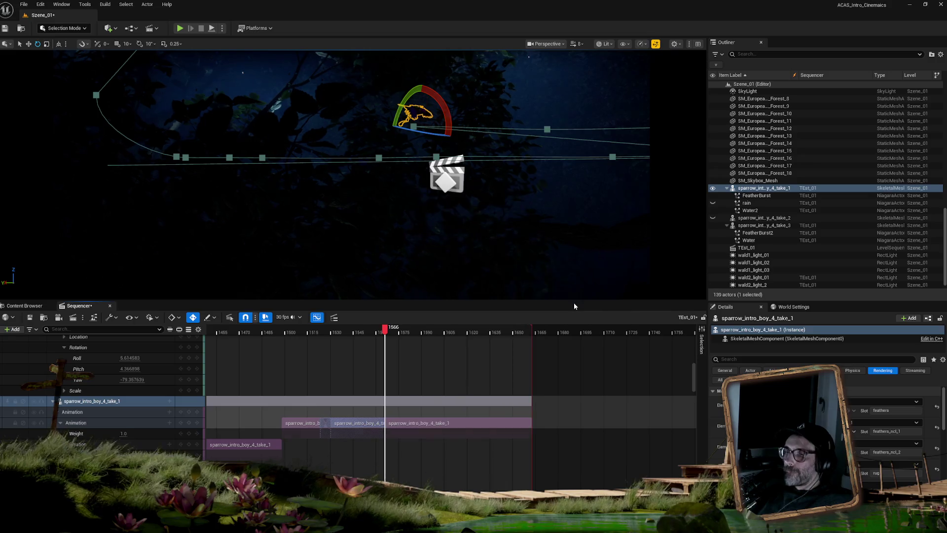
click(478, 423)
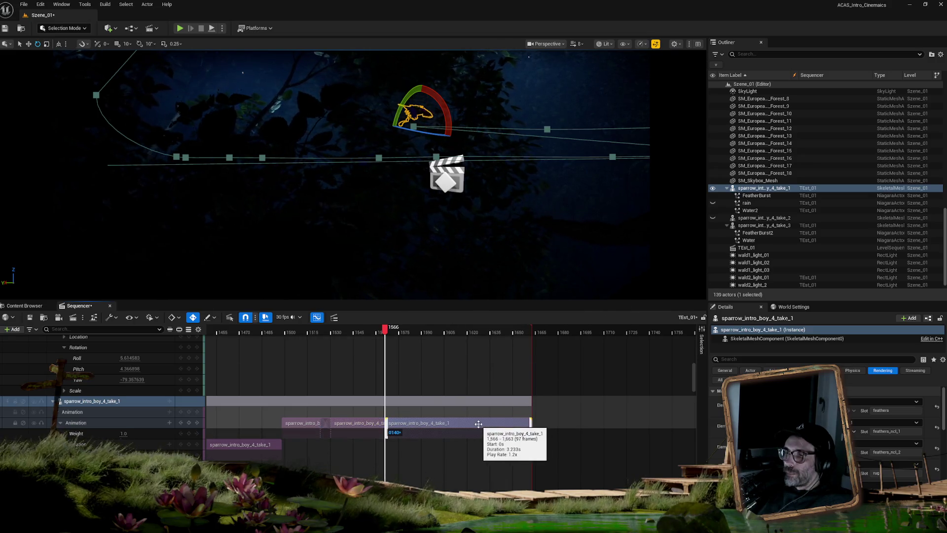
drag(478, 420, 478, 420)
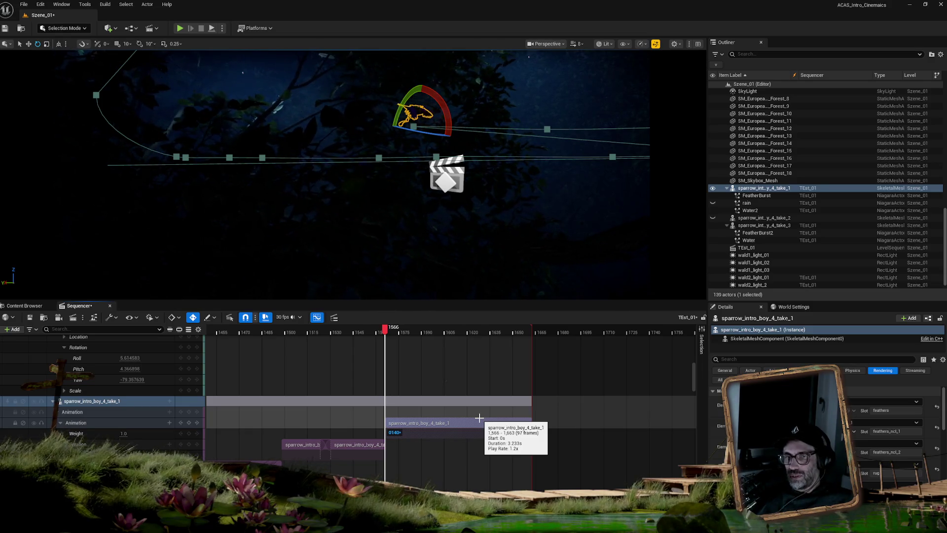
Step: Change the later section's Play Rate in its Playback properties, then review the motion around frame 1599
mouse_move(386, 332)
mouse_down()
mouse_move(461, 333)
mouse_move(421, 333)
mouse_move(442, 335)
mouse_up()
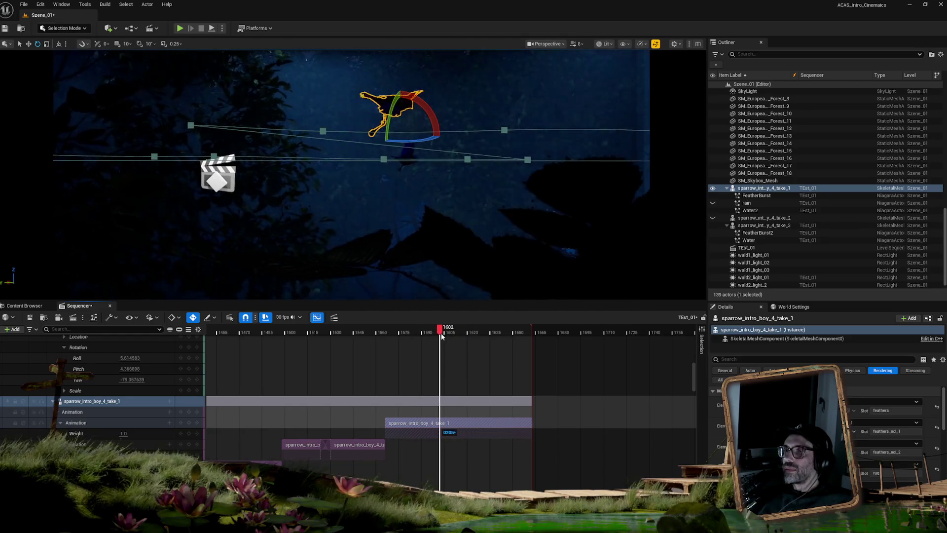
right_click(469, 427)
mouse_move(520, 267)
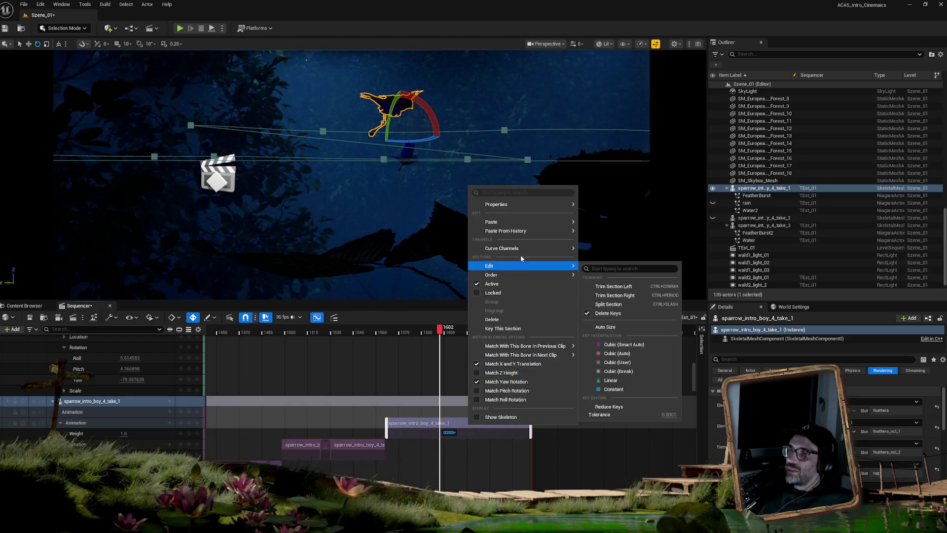
mouse_move(568, 204)
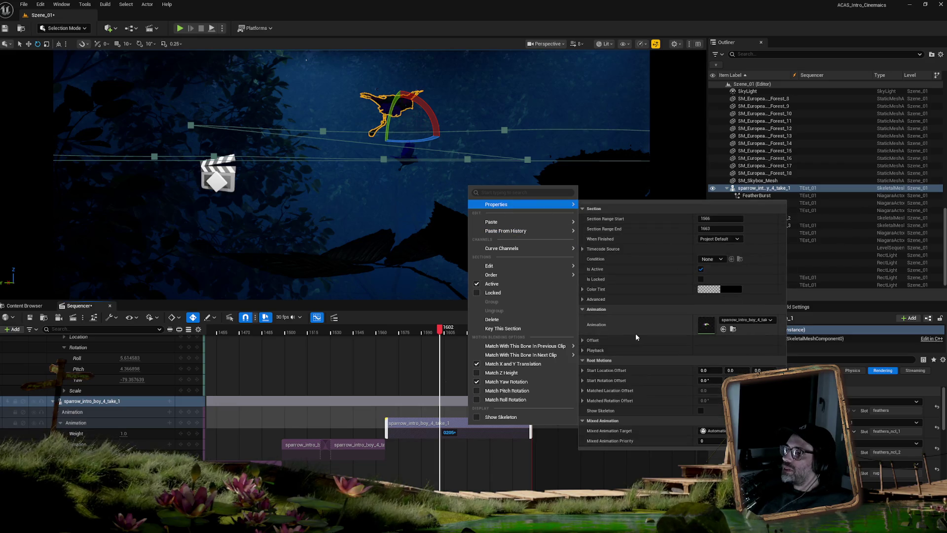
click(583, 350)
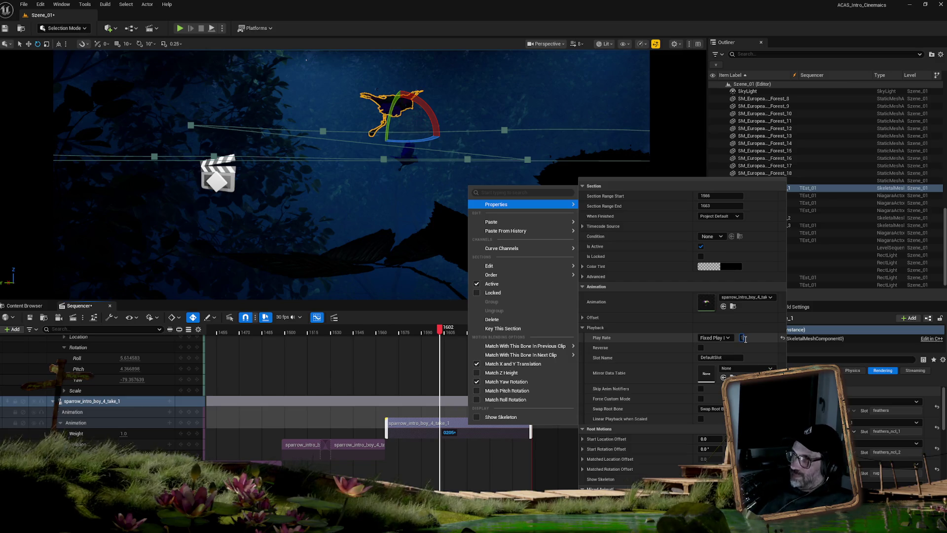
key(Return)
mouse_move(446, 324)
mouse_down()
mouse_move(413, 318)
mouse_move(516, 312)
mouse_move(418, 308)
mouse_move(494, 307)
mouse_move(460, 308)
mouse_up()
scroll(606, 425, down, 1)
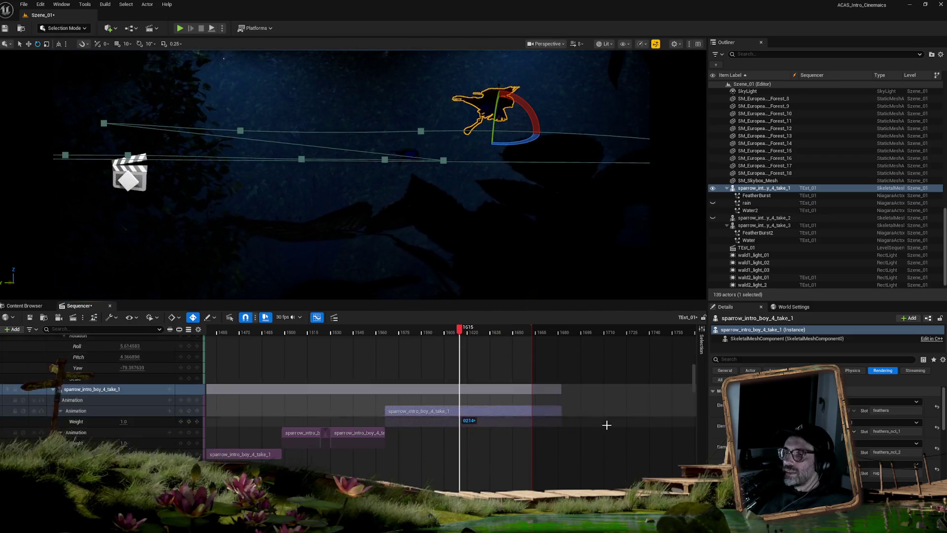
Step: Marquee-select the sparrow's final transform keys near frame 1630, then scrub back to frame 1611
scroll(607, 425, down, 5)
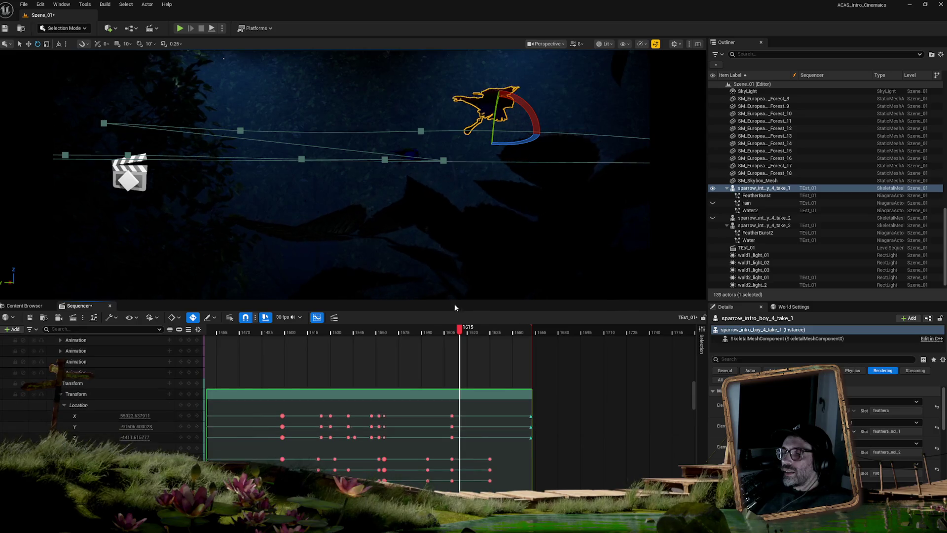
mouse_move(460, 328)
mouse_down()
mouse_move(432, 329)
mouse_move(472, 329)
mouse_up()
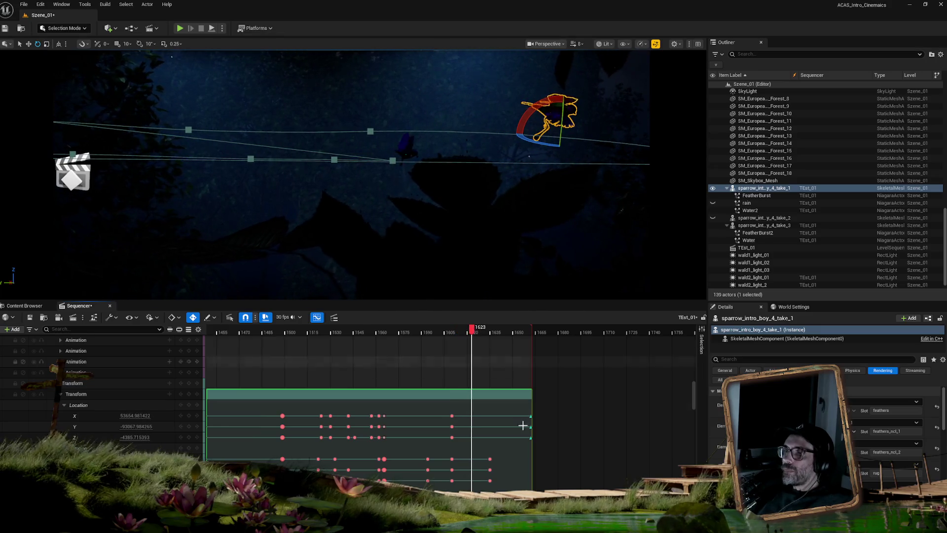
drag(503, 455, 482, 480)
mouse_move(483, 332)
mouse_down()
mouse_move(455, 332)
mouse_move(512, 330)
mouse_move(453, 331)
mouse_up()
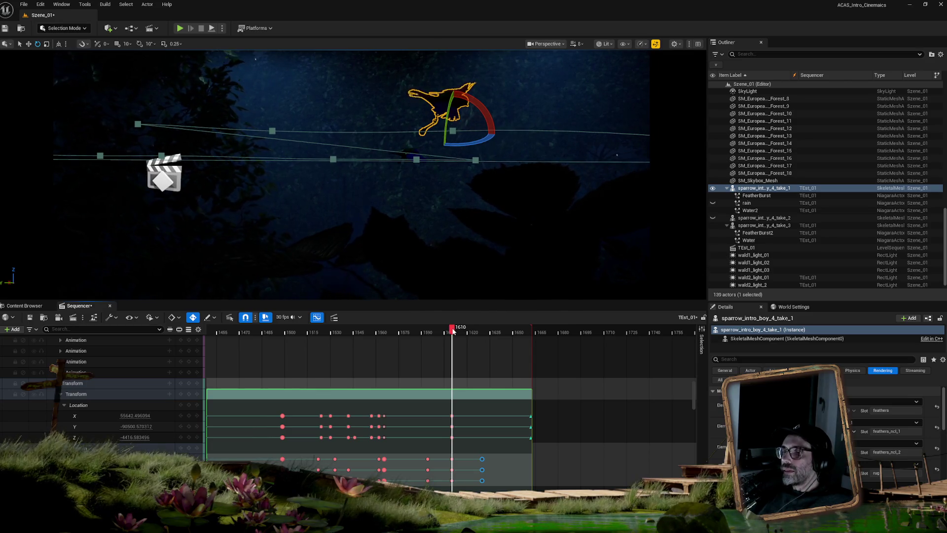
scroll(518, 403, down, 5)
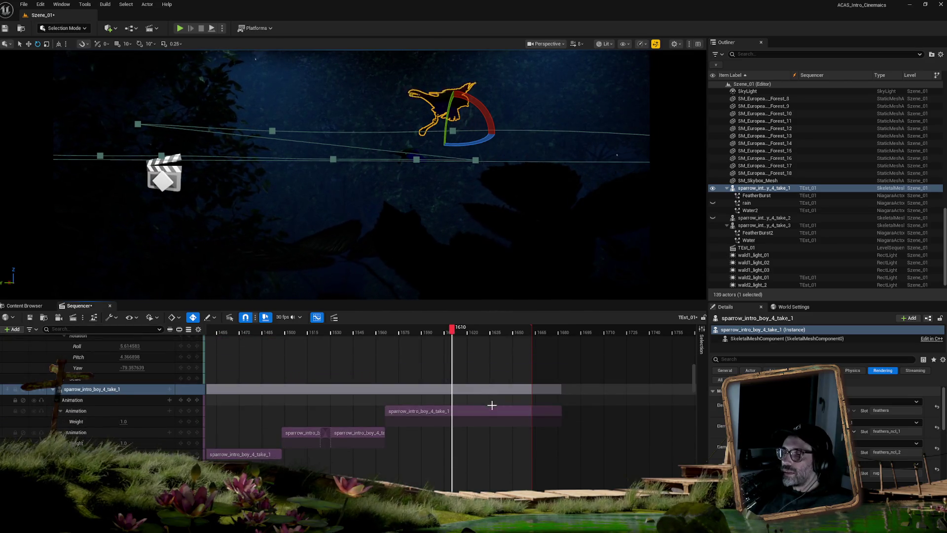
Step: Cut the later sparrow_intro_boy_4_take_1 section in two at the playhead on frame 1610
right_click(493, 409)
mouse_move(522, 254)
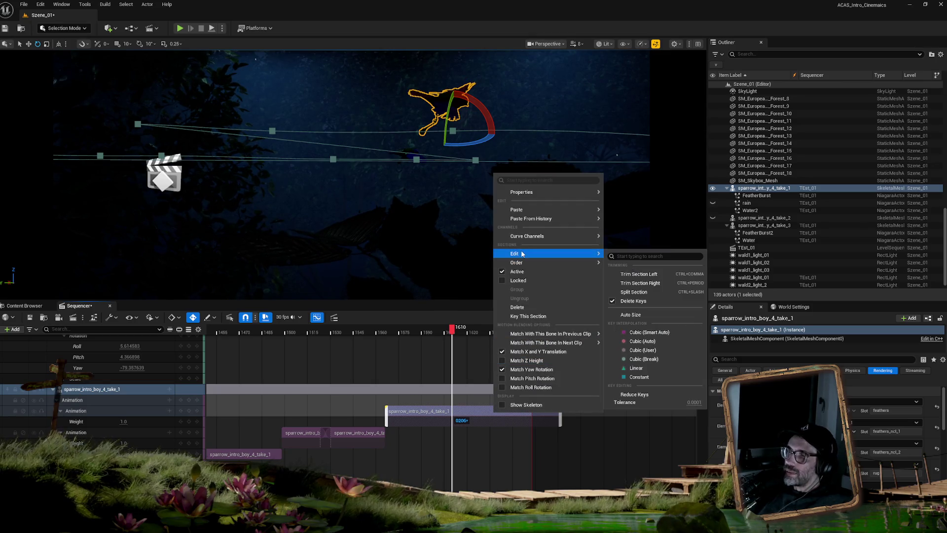
click(634, 291)
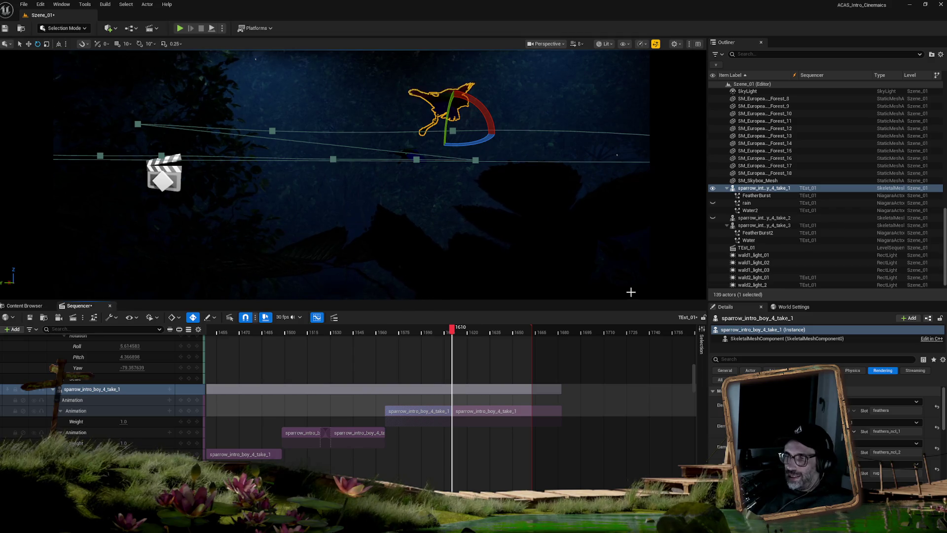
click(492, 413)
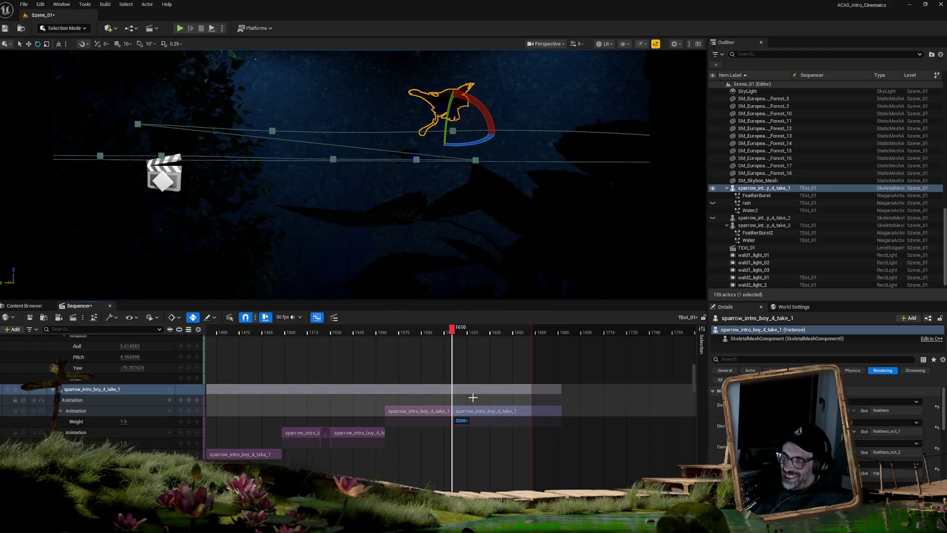
mouse_move(449, 331)
mouse_down()
mouse_move(462, 332)
mouse_move(455, 336)
mouse_up()
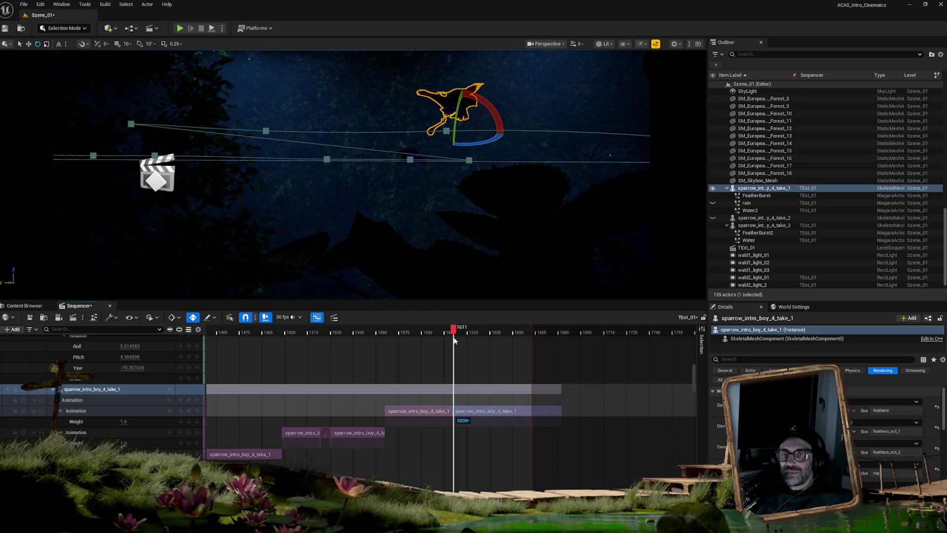
mouse_move(454, 340)
mouse_down()
mouse_move(477, 339)
mouse_move(455, 339)
mouse_up()
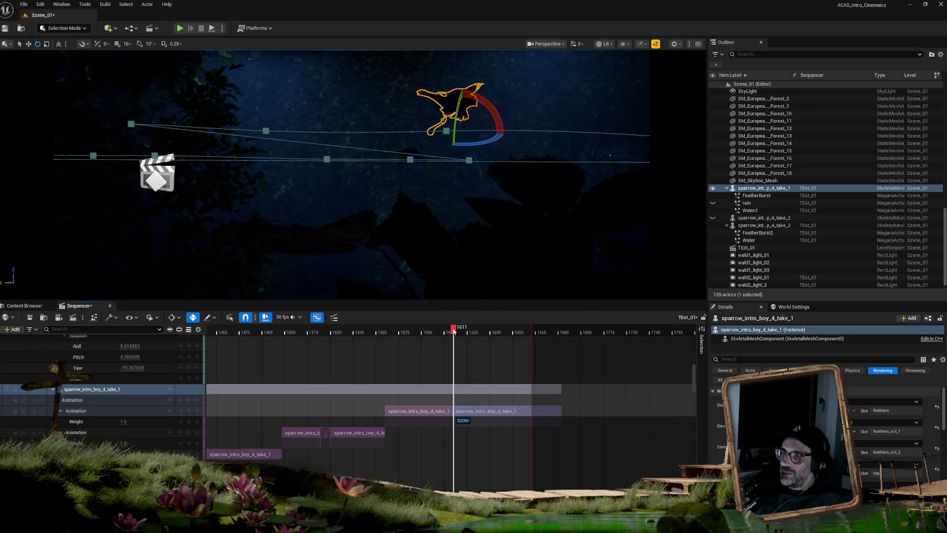
mouse_move(459, 333)
mouse_down()
mouse_move(492, 338)
mouse_move(454, 345)
mouse_up()
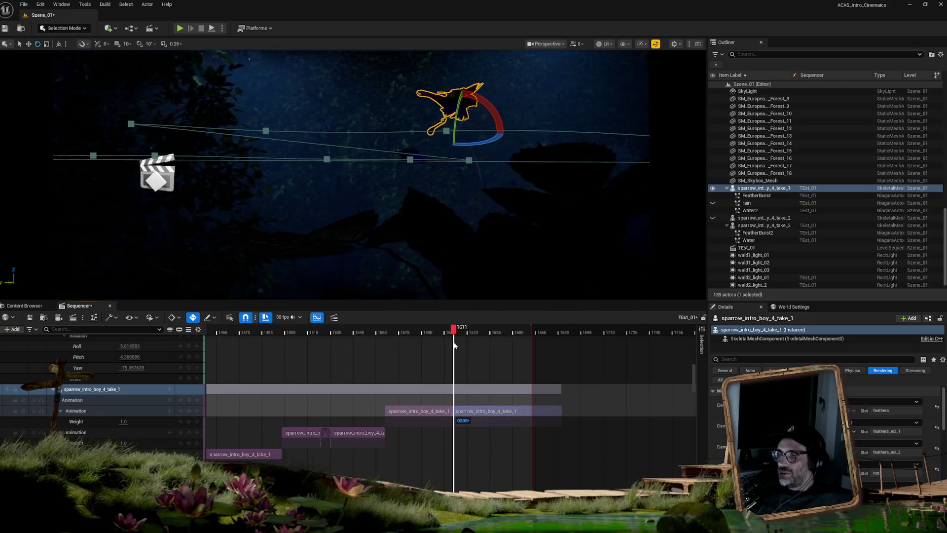
Step: Set the post-split section's Play Rate to 1.2 so it ends at frame 1670
right_click(493, 414)
mouse_move(513, 237)
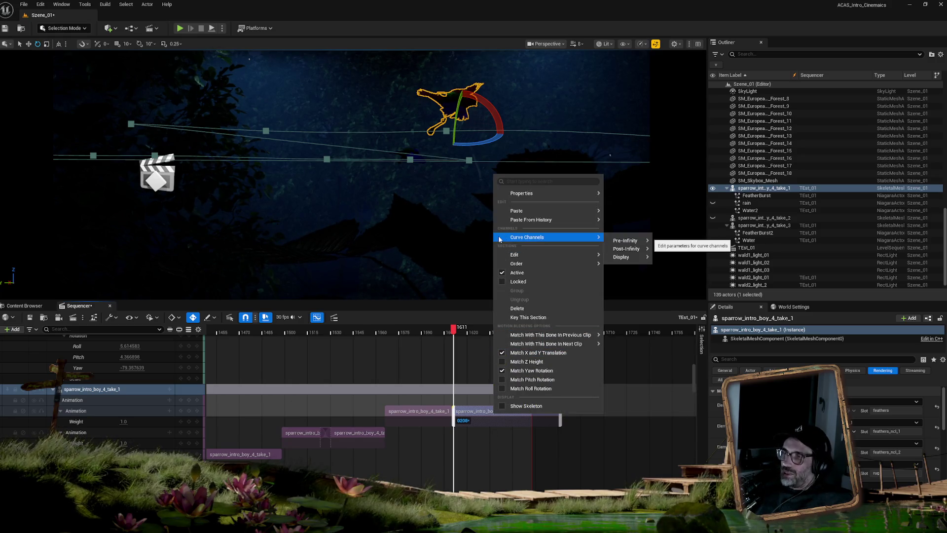
mouse_move(514, 213)
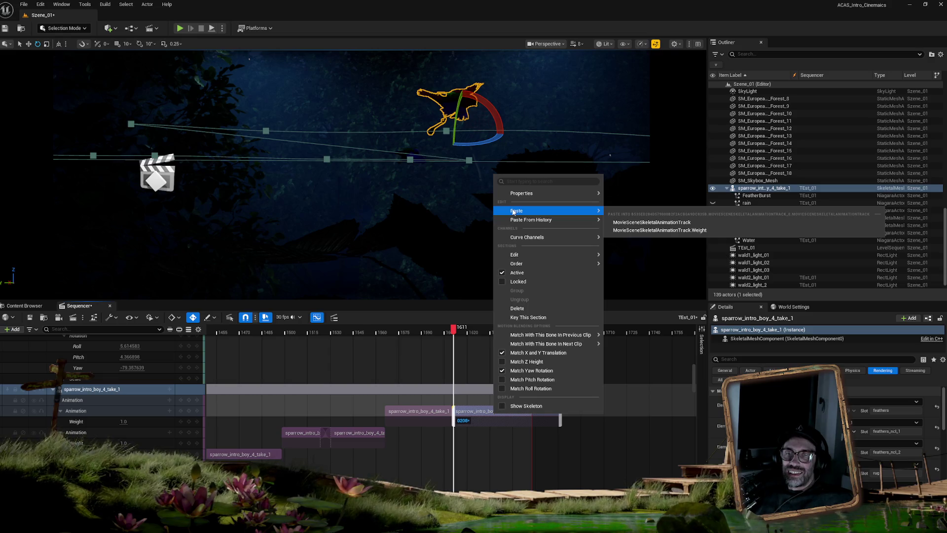
mouse_move(524, 195)
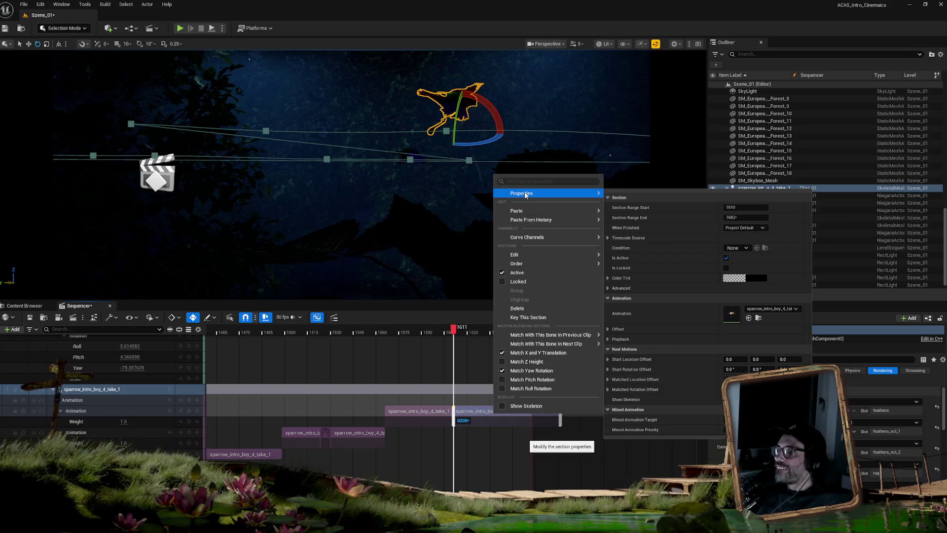
click(607, 340)
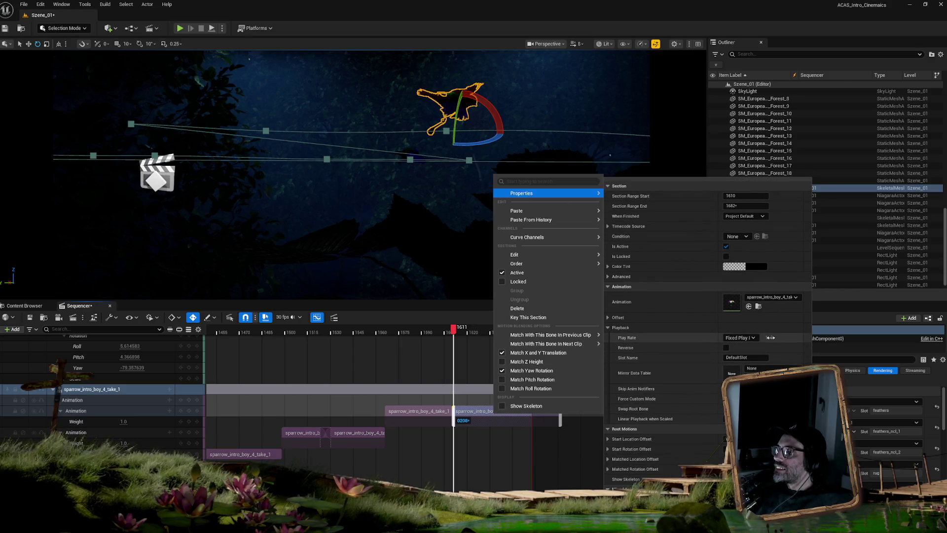
text(1.)
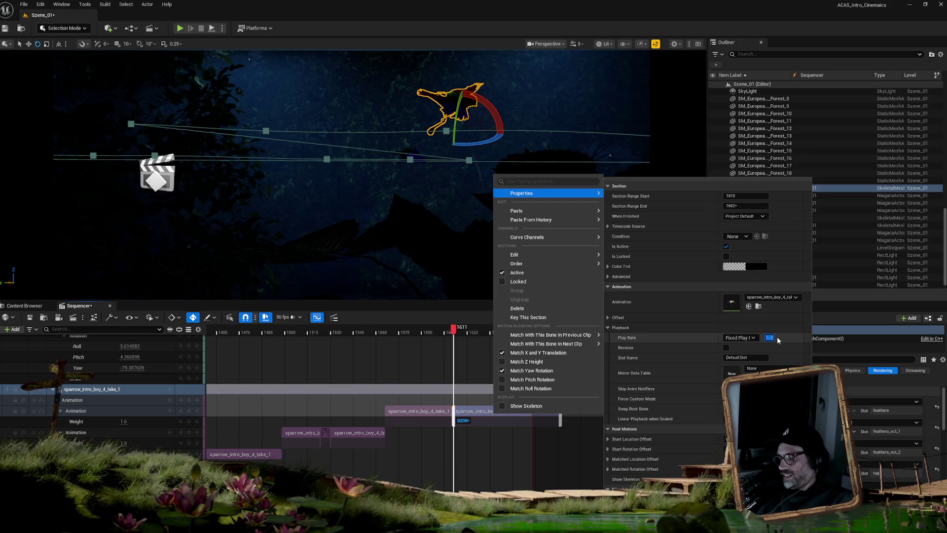
text(2)
key(Return)
click(506, 461)
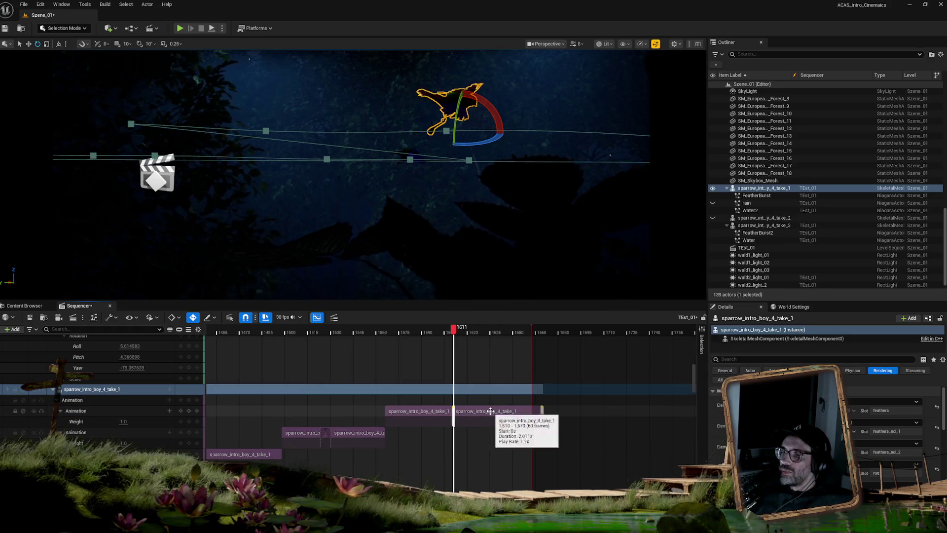
Step: Move the sped-up section from frame 1608 to 1603 and scrub 1601–1642 to check the blend
drag(487, 412, 473, 414)
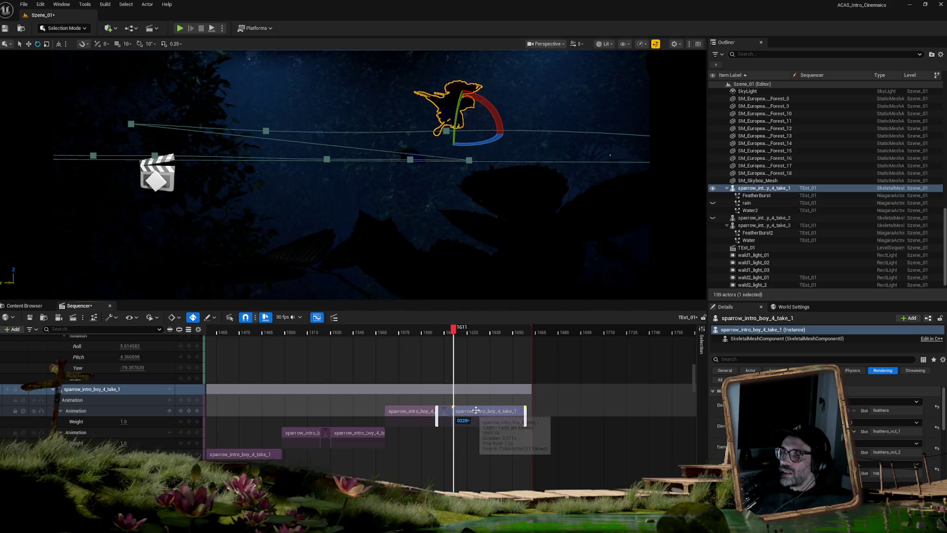
mouse_move(453, 332)
mouse_down()
mouse_move(423, 332)
mouse_move(502, 331)
mouse_up()
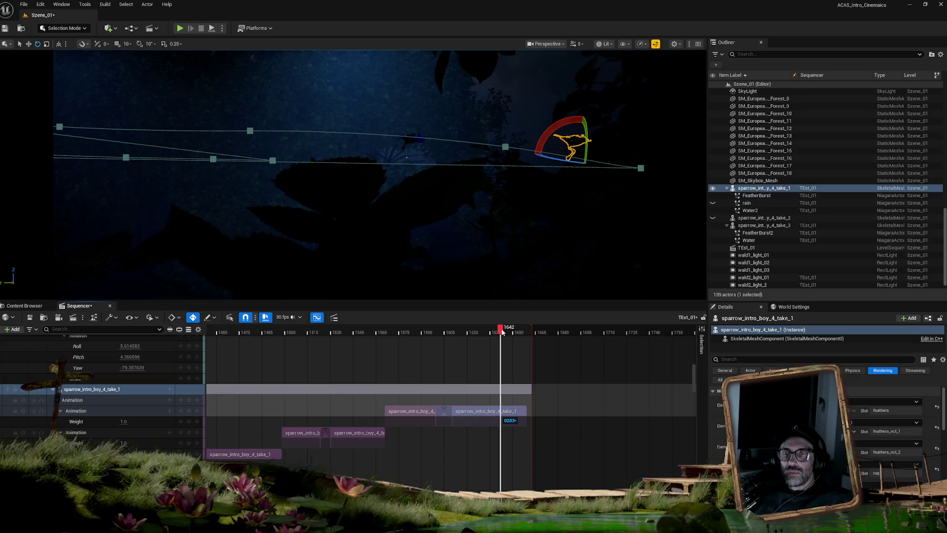
drag(501, 332, 458, 334)
Step: Select the sparrow_intro_boy_4_take_1 track and review the blend frame by frame around 1600
mouse_move(444, 335)
mouse_down()
mouse_move(417, 336)
mouse_move(486, 337)
mouse_move(425, 334)
mouse_move(447, 340)
mouse_up()
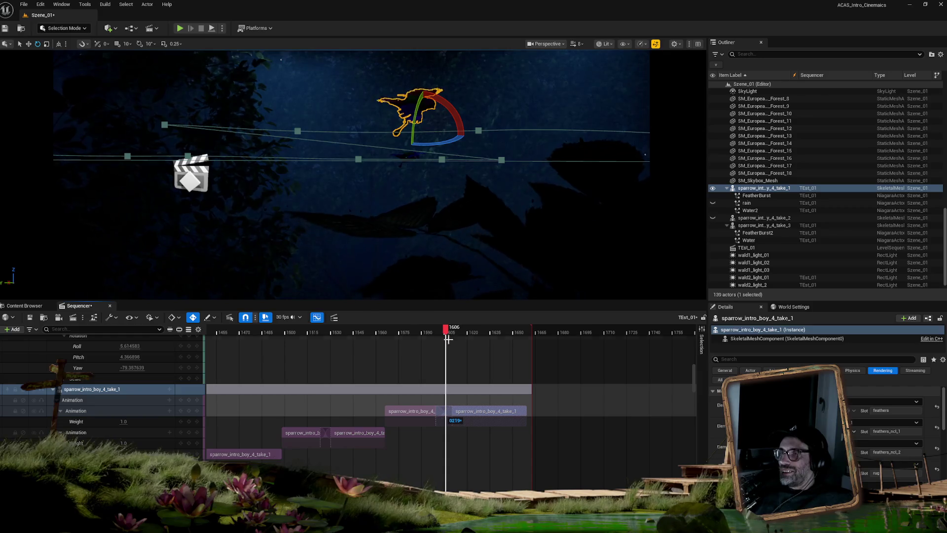
click(481, 400)
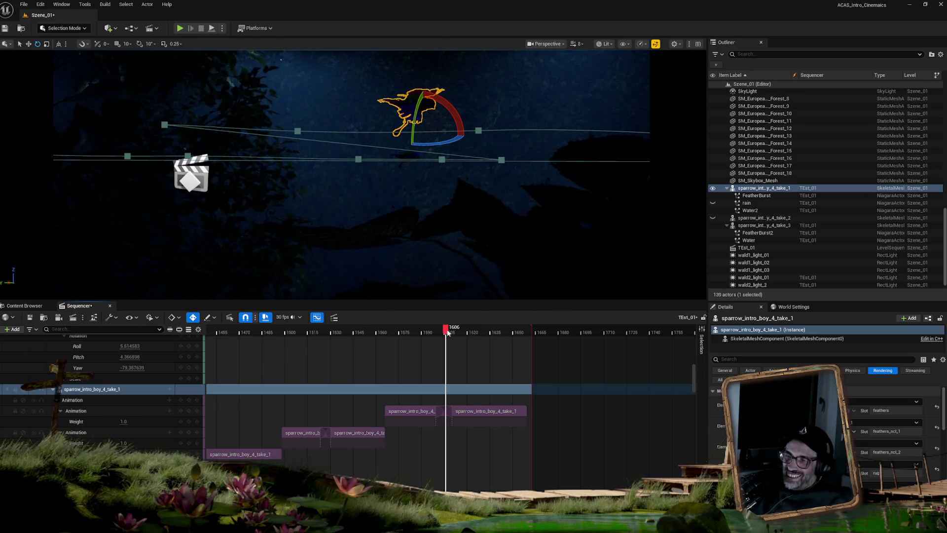
drag(447, 331, 443, 334)
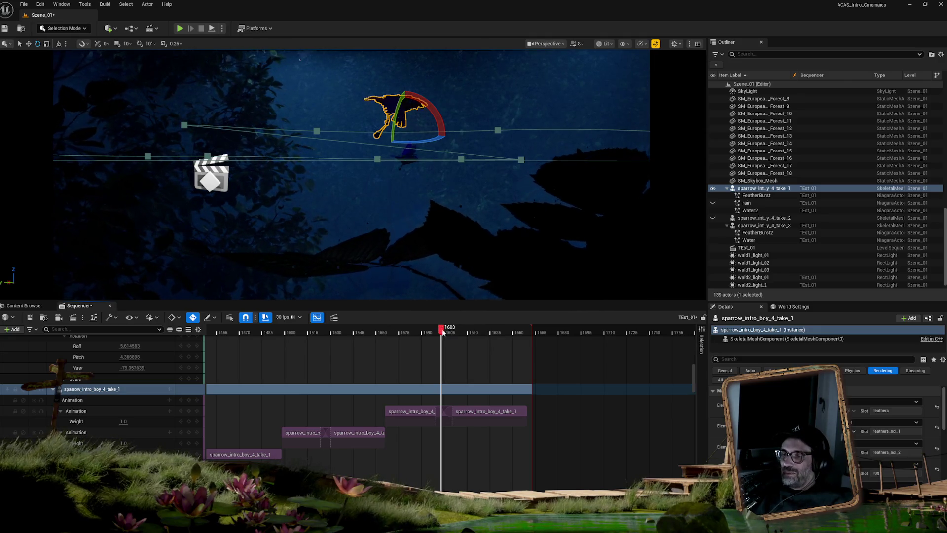
click(444, 332)
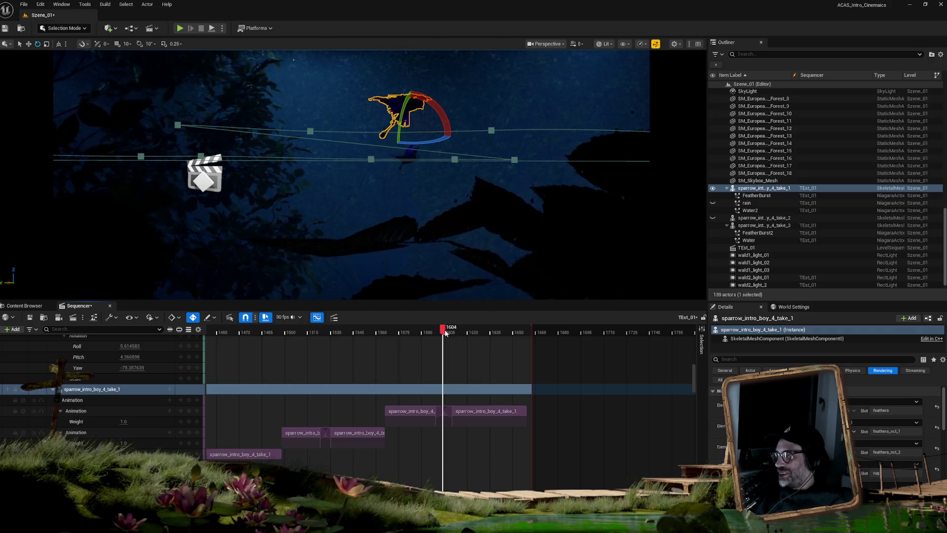
click(446, 331)
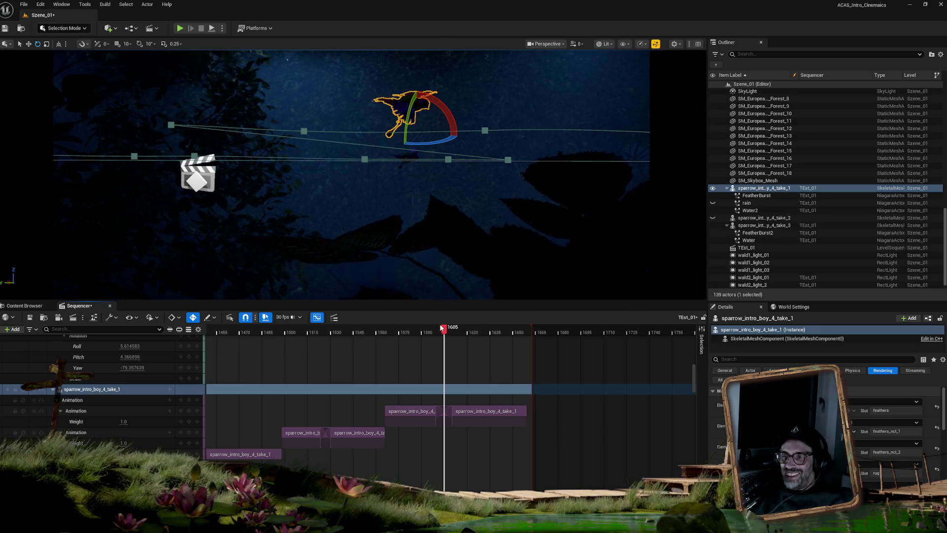
click(436, 333)
mouse_move(436, 334)
mouse_down()
mouse_move(495, 333)
mouse_move(423, 328)
mouse_move(515, 329)
mouse_move(425, 330)
mouse_up()
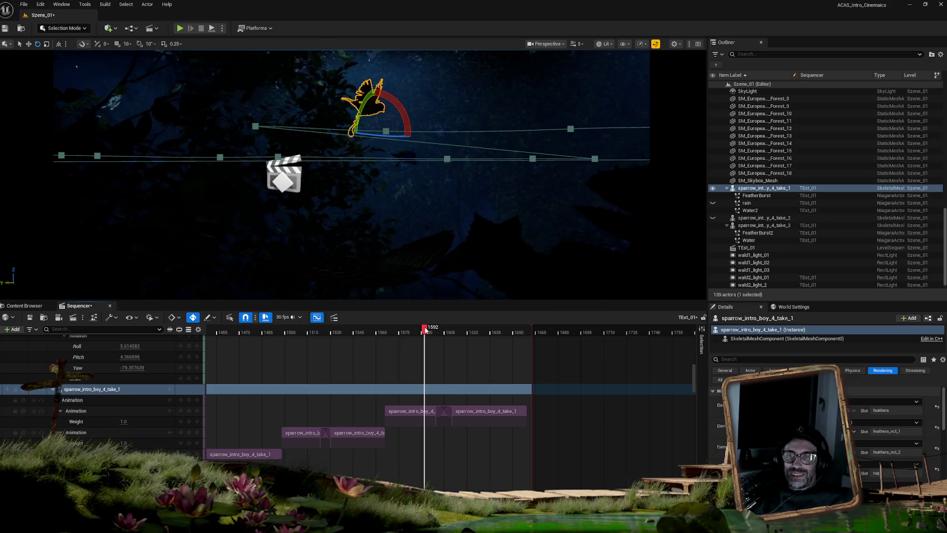
Step: Replay the flight from frame 1584, stop at 1577, and scroll down to the Transform Location rows
mouse_move(423, 330)
mouse_down()
mouse_move(412, 329)
mouse_move(491, 329)
mouse_move(400, 321)
mouse_up()
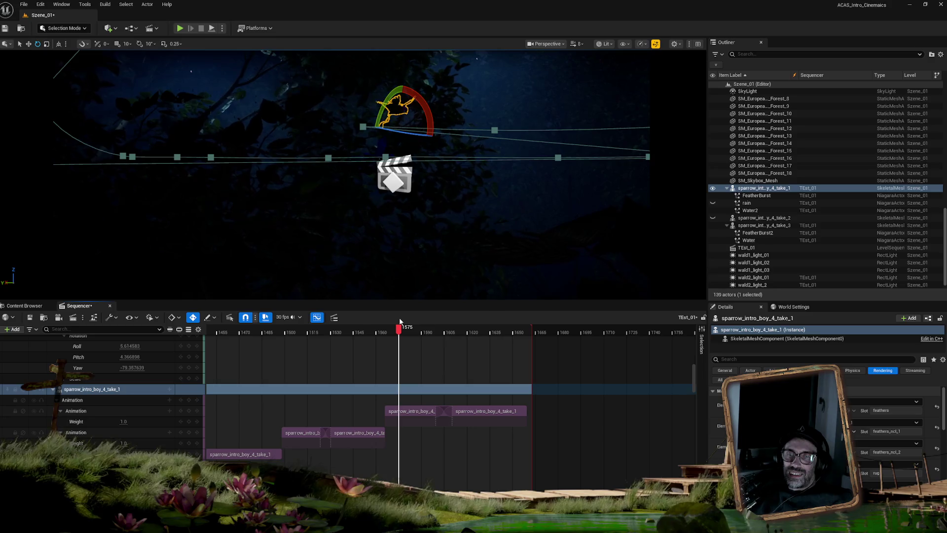
mouse_move(400, 321)
mouse_down()
mouse_move(430, 326)
mouse_move(396, 318)
mouse_up()
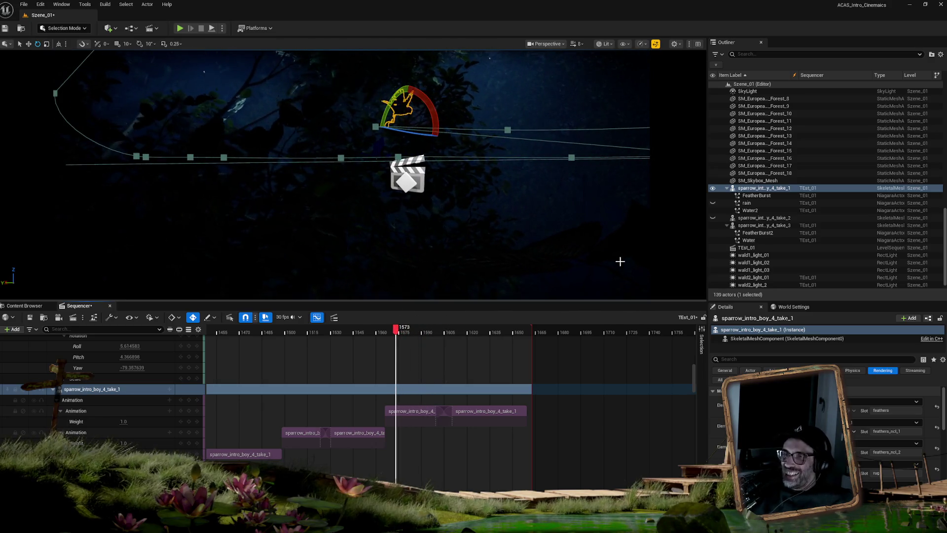
click(814, 159)
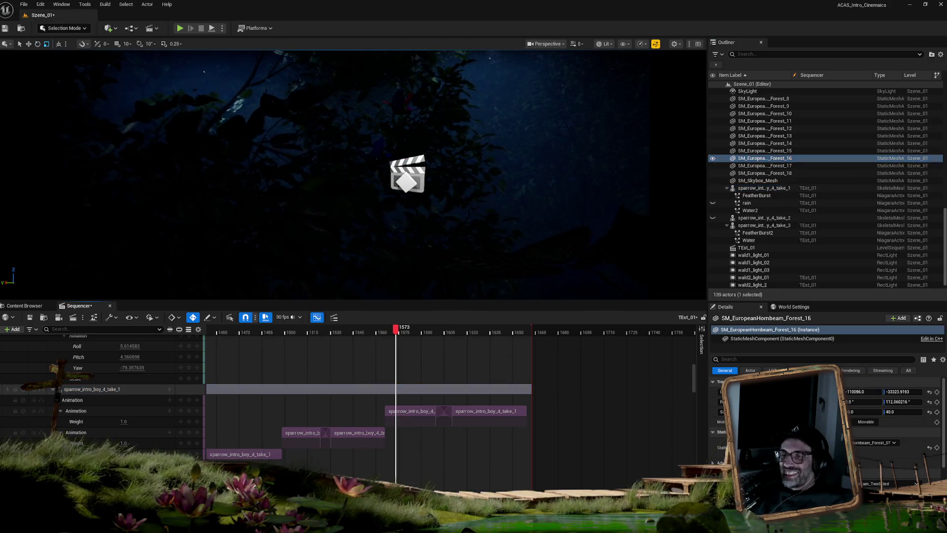
click(414, 328)
key(space)
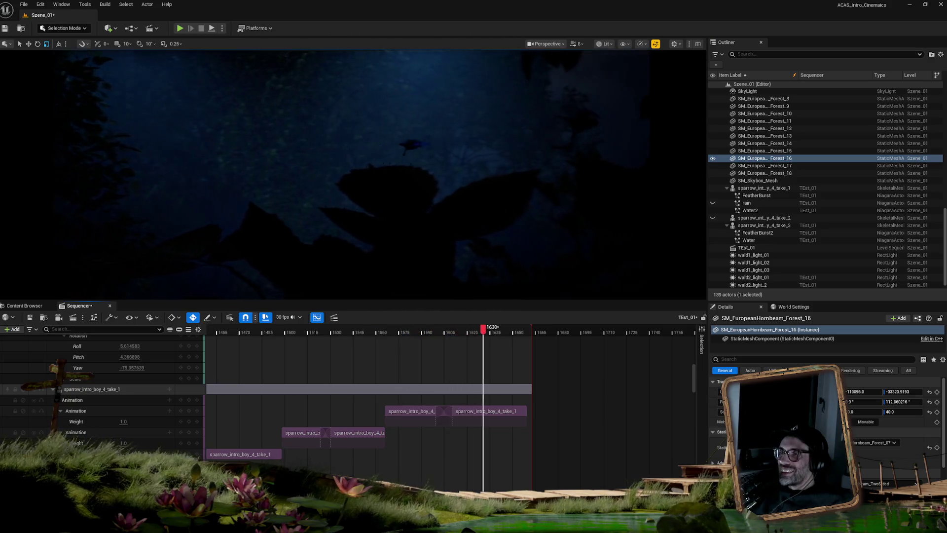
mouse_move(490, 328)
mouse_down()
mouse_move(401, 336)
mouse_move(466, 334)
mouse_move(443, 333)
mouse_up()
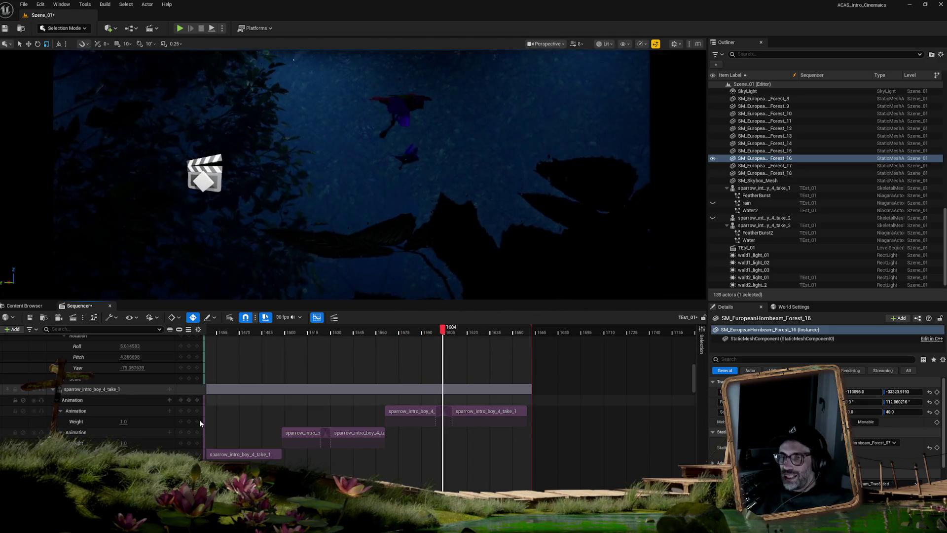
scroll(473, 464, down, 5)
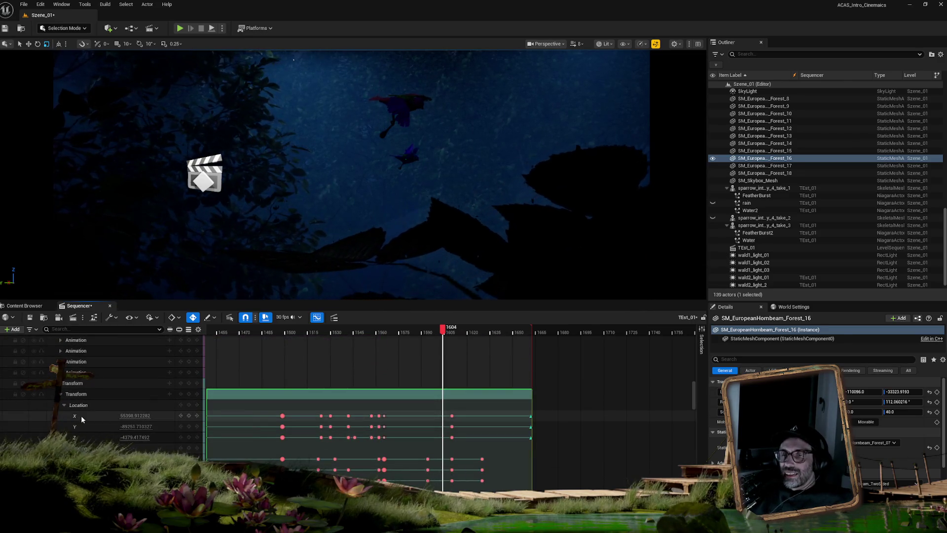
Step: Open the sparrow's Location X, Y and Z rows in the Curve Editor and move its window aside
click(80, 415)
shift+click(84, 437)
click(317, 318)
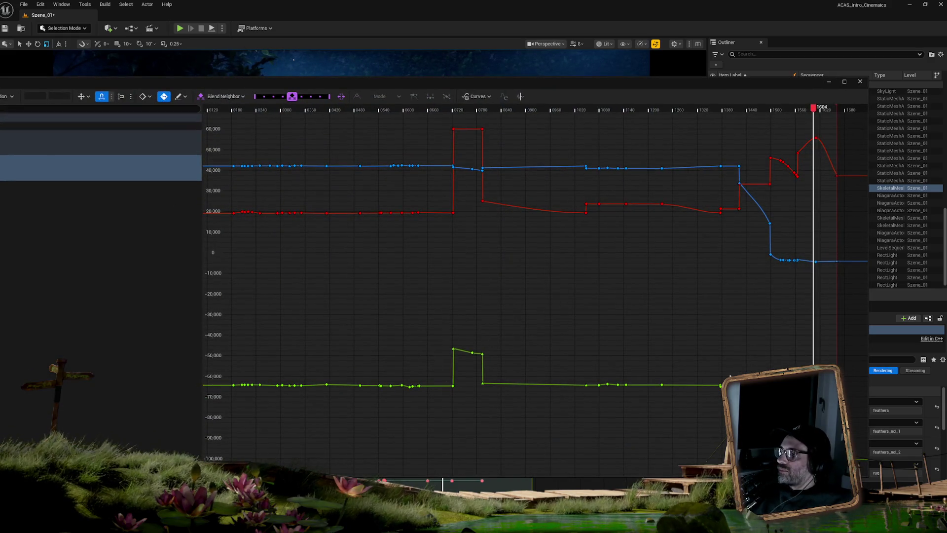
drag(813, 86, 578, 101)
scroll(590, 328, down, 2)
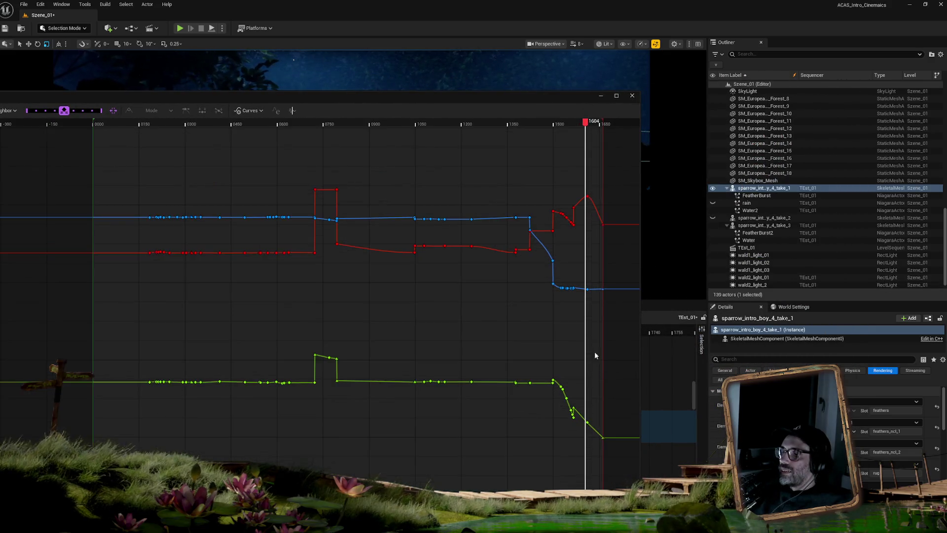
Step: Show only the green location curve, restore red and blue, then isolate and frame the blue curve
click(594, 431)
scroll(594, 414, up, 5)
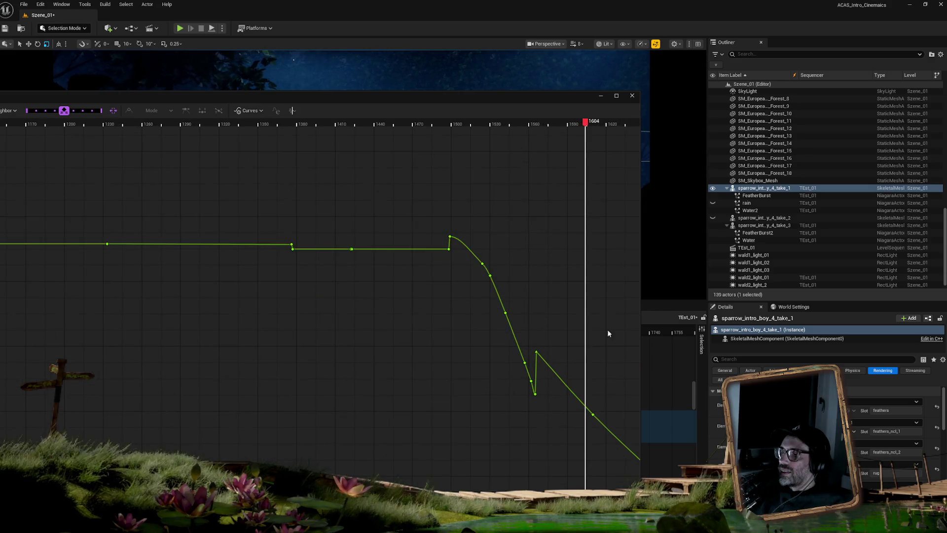
scroll(579, 295, down, 1)
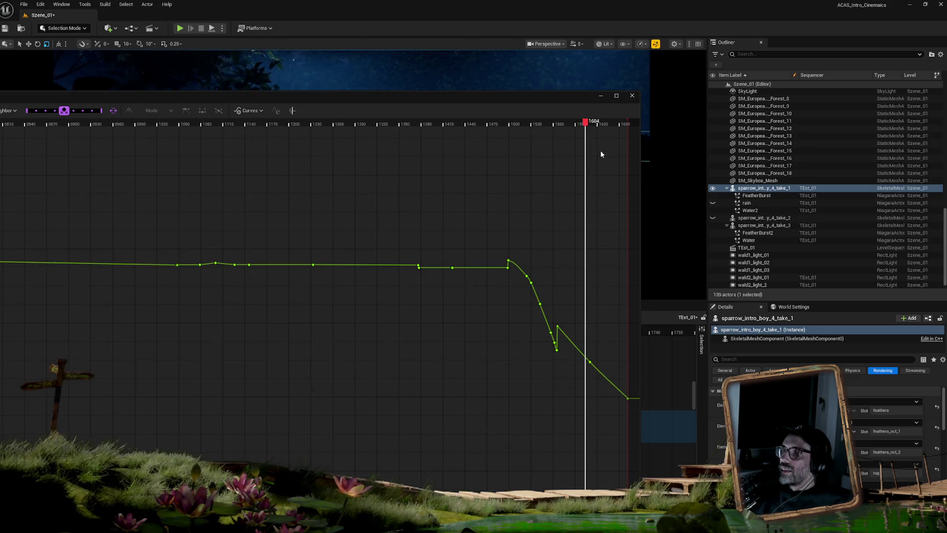
click(465, 285)
click(528, 269)
scroll(512, 289, up, 3)
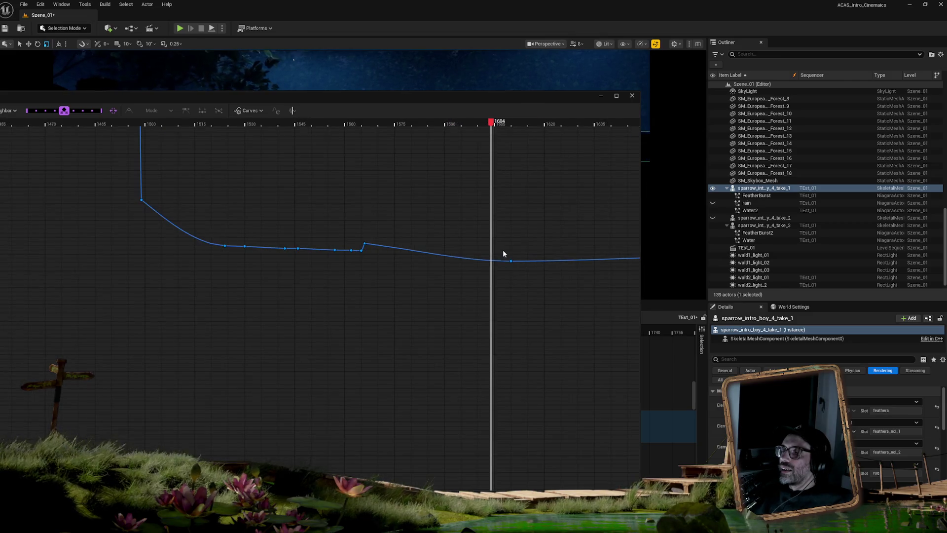
scroll(502, 249, down, 3)
Step: Shrink the curve window, fit the red and blue curves vertically, and scrub to frame 1613
drag(538, 115, 524, 212)
mouse_move(512, 279)
mouse_down()
mouse_move(498, 429)
mouse_move(518, 339)
mouse_up()
mouse_move(475, 218)
mouse_down()
mouse_move(498, 226)
mouse_move(469, 222)
mouse_move(484, 226)
mouse_up()
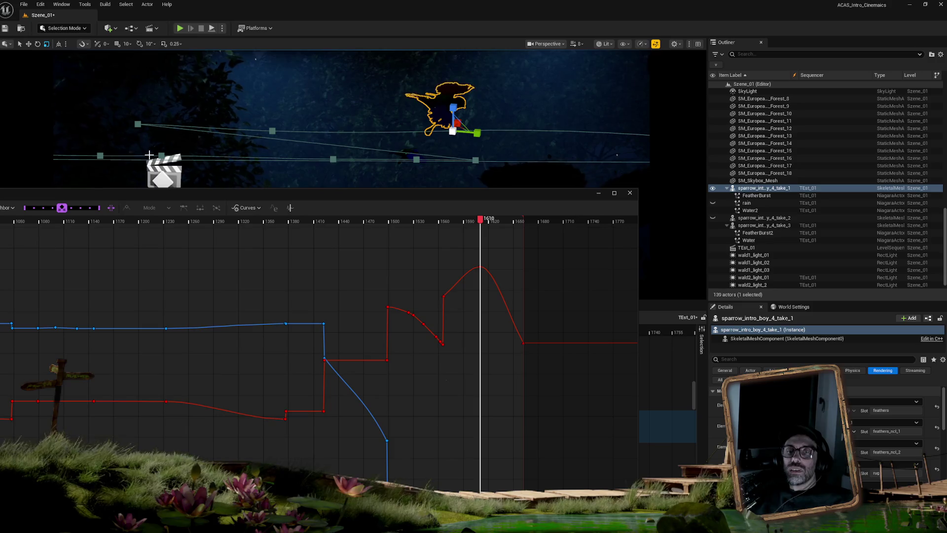
mouse_move(119, 194)
mouse_down()
mouse_move(171, 283)
mouse_move(186, 380)
mouse_up()
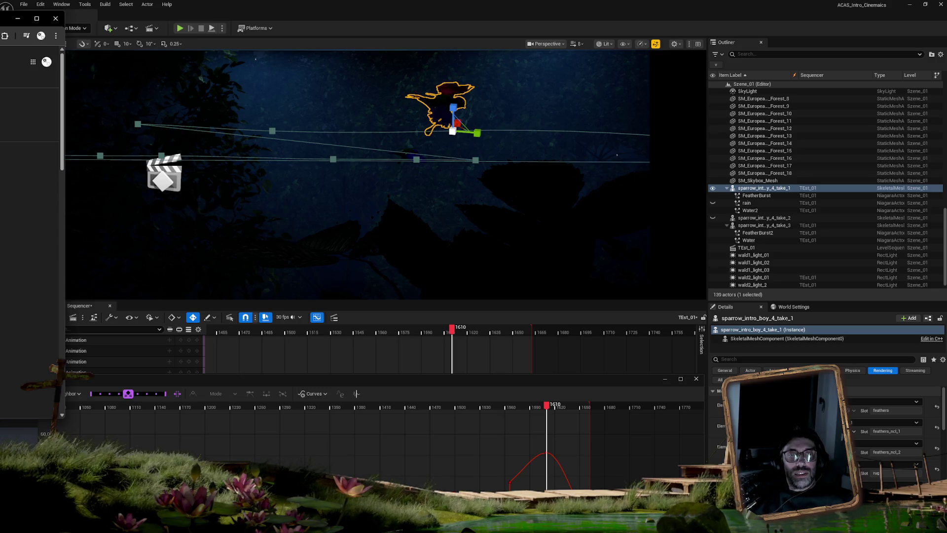
Step: Close the stray floating window and enlarge the track area to reveal the sparrow's Location keys
click(55, 18)
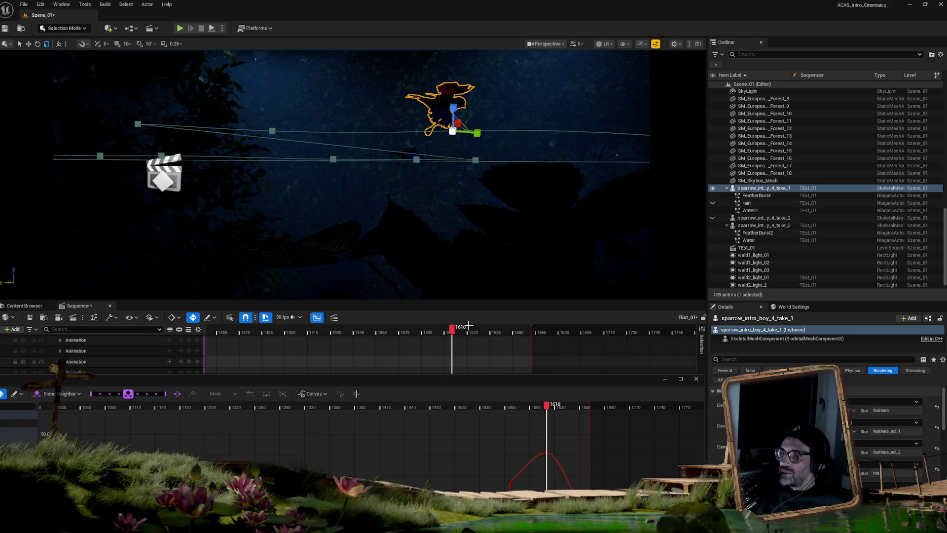
mouse_move(451, 331)
mouse_down()
mouse_move(481, 332)
mouse_move(435, 330)
mouse_move(453, 332)
mouse_up()
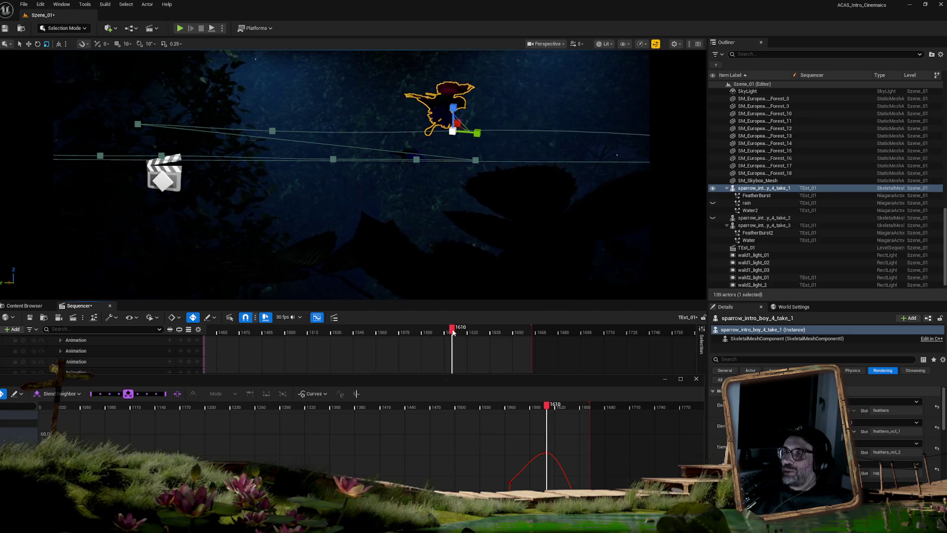
drag(485, 379, 448, 488)
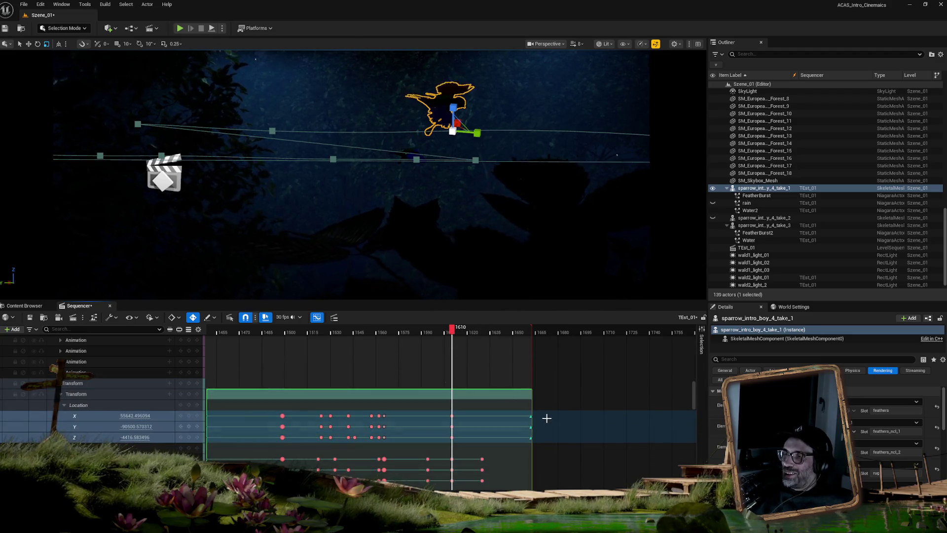
Step: Extend the Transform section's end to frame 1680 and play the flight from frame 1588
drag(530, 438, 557, 440)
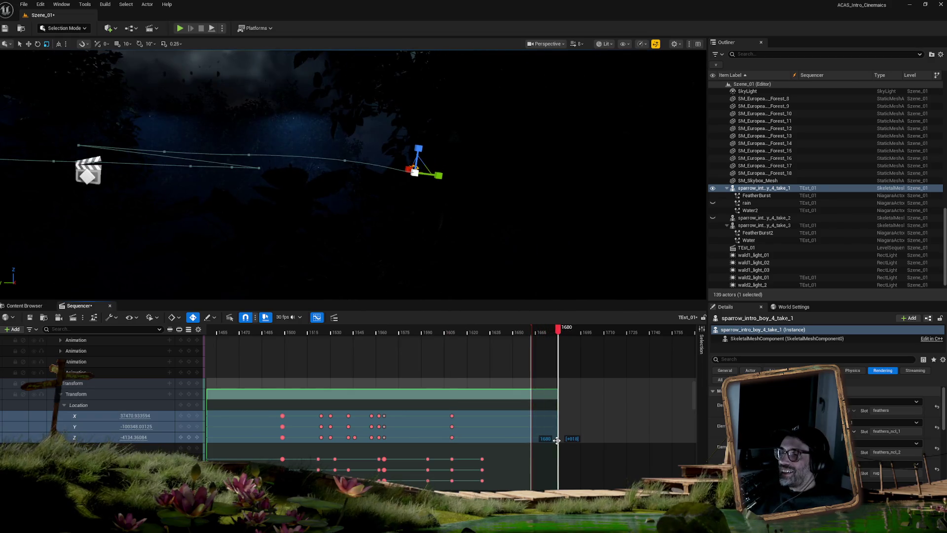
mouse_move(482, 332)
mouse_down()
mouse_move(408, 332)
mouse_move(419, 332)
mouse_up()
key(space)
key(space)
click(453, 334)
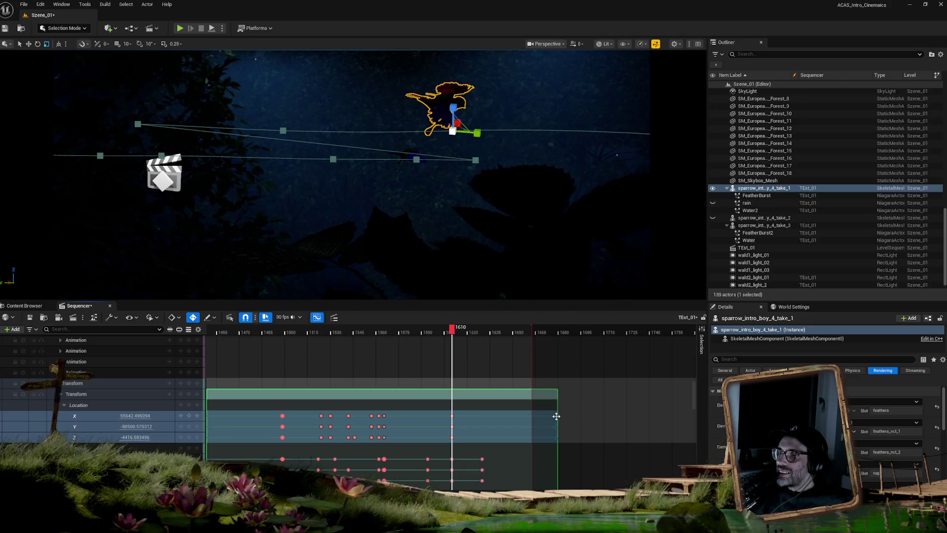
Step: Extend the Transform section further to about frame 1693 and replay the flight from 1563
drag(557, 417, 578, 417)
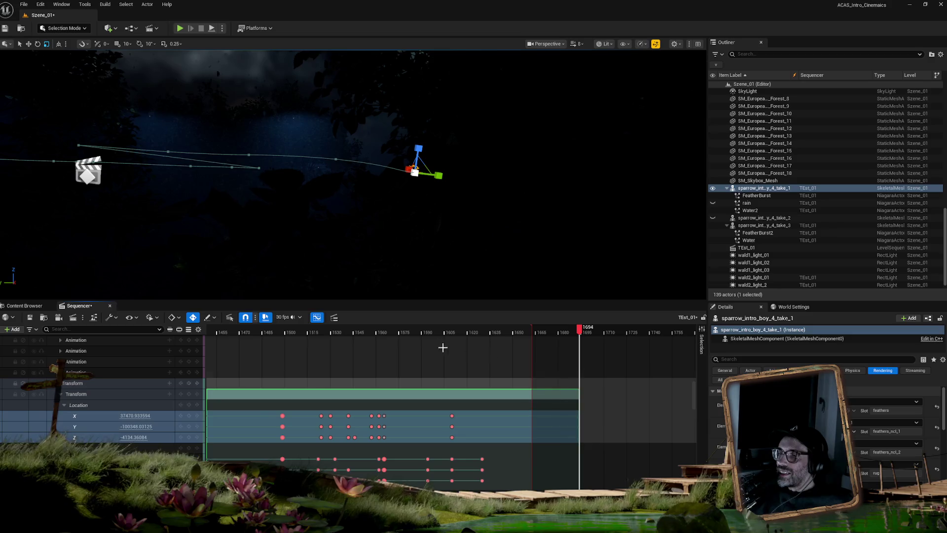
click(399, 333)
key(space)
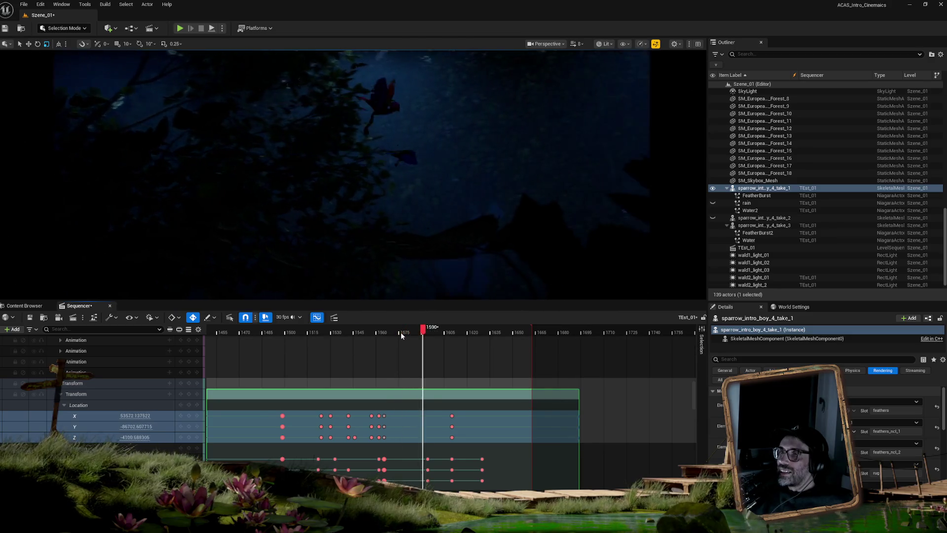
key(space)
drag(443, 333, 379, 337)
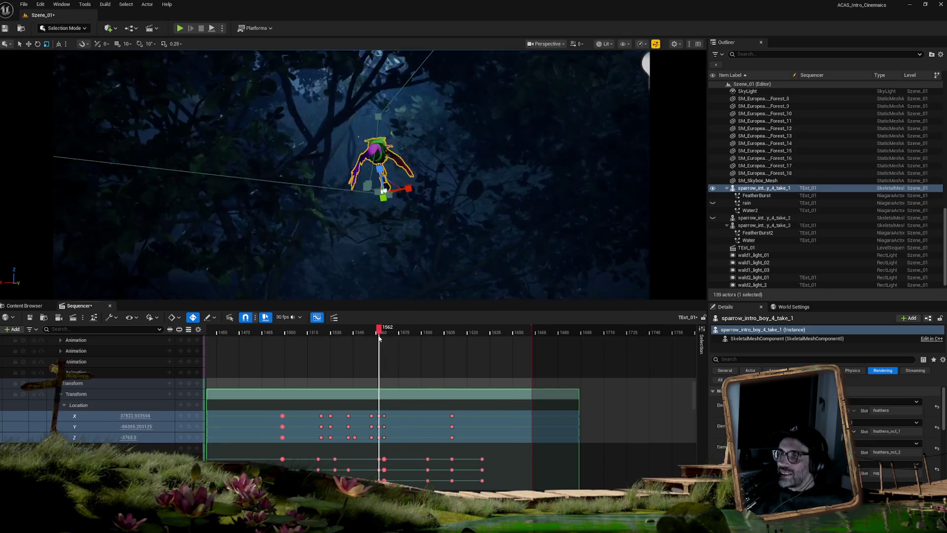
key(space)
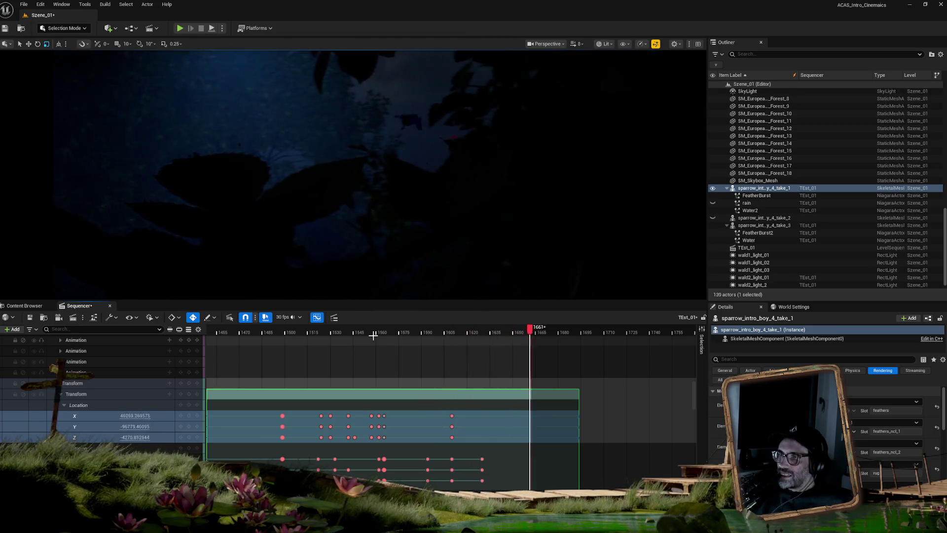
click(435, 333)
mouse_move(425, 334)
mouse_down()
mouse_move(410, 334)
mouse_move(498, 336)
mouse_move(436, 337)
mouse_up()
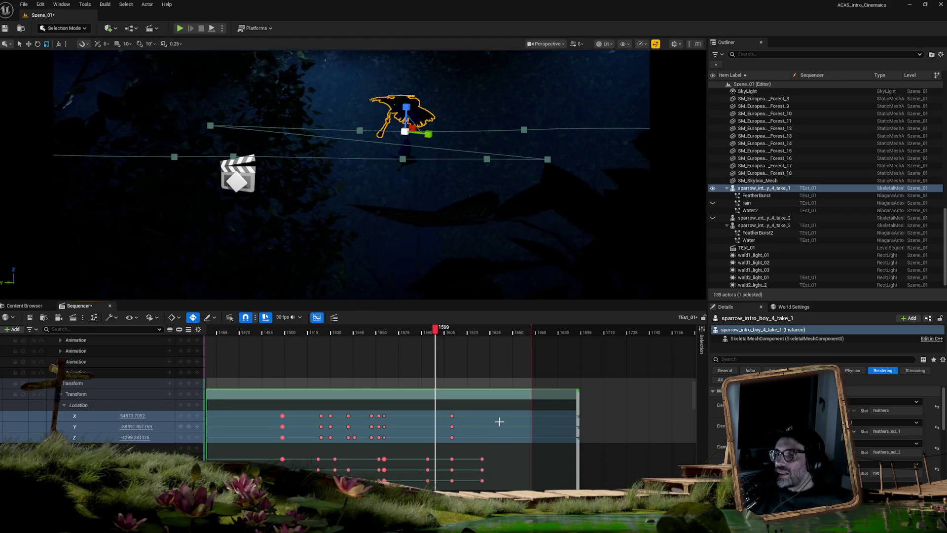
Step: Start the second animation section at frame 1599 and review its Playback properties, including Play Rate
scroll(495, 376, down, 5)
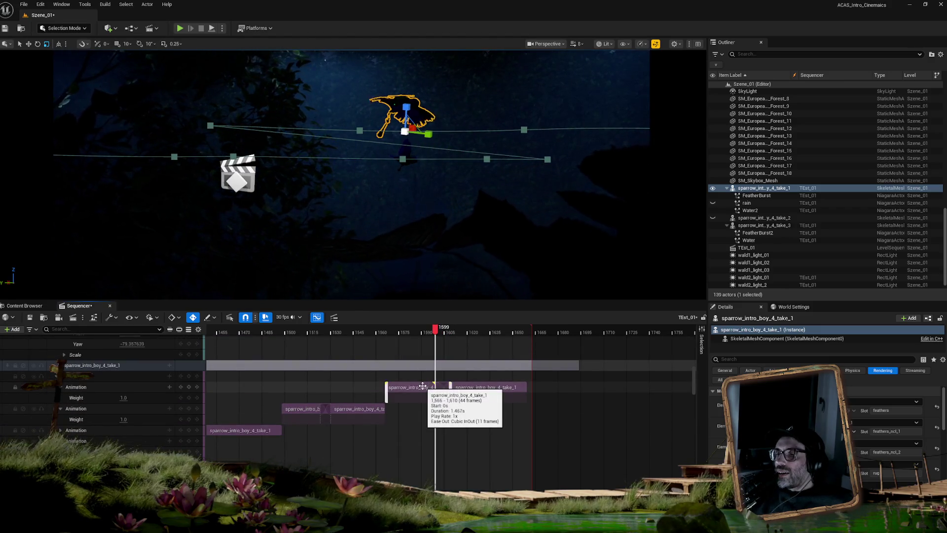
drag(450, 387, 435, 387)
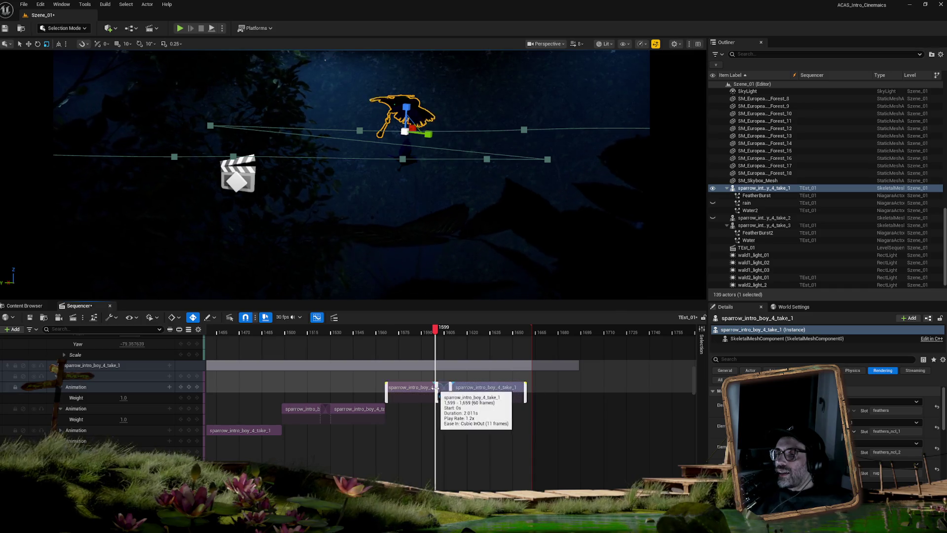
right_click(467, 388)
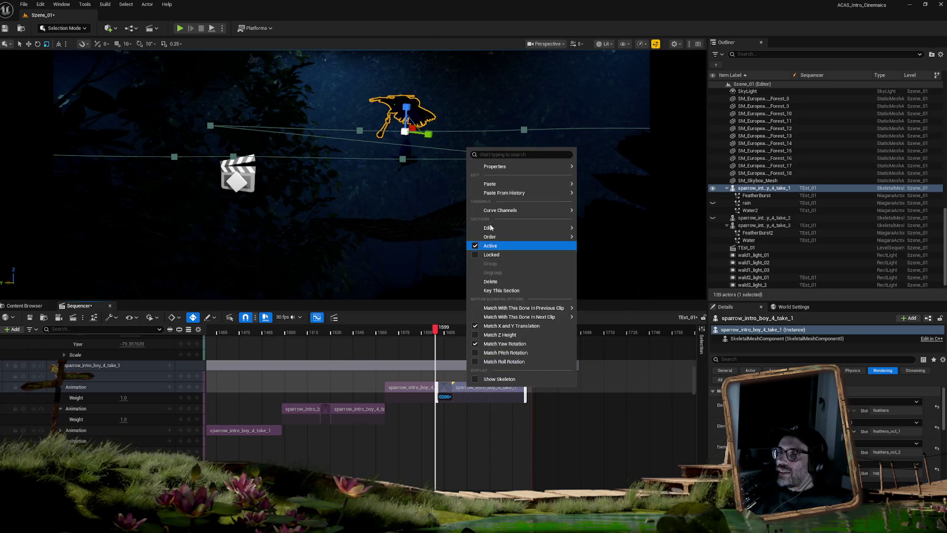
mouse_move(494, 166)
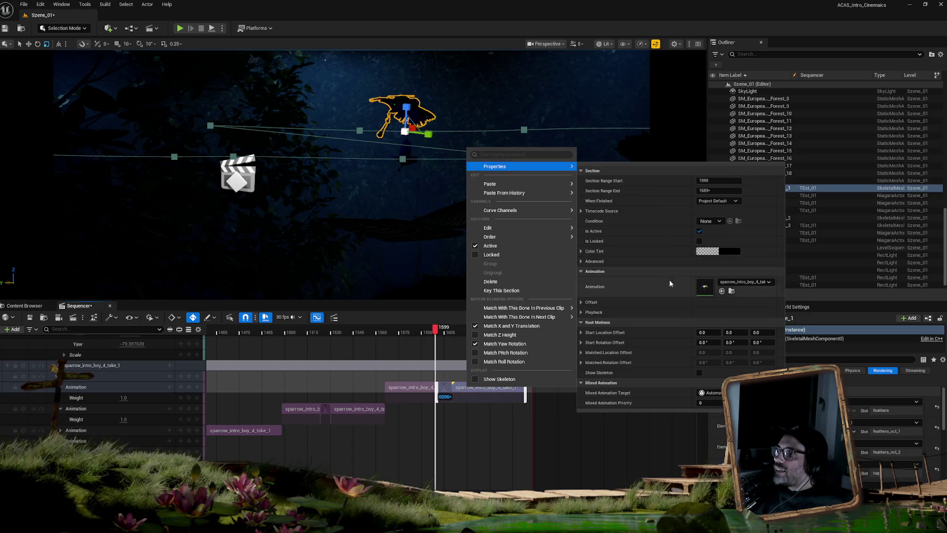
click(594, 312)
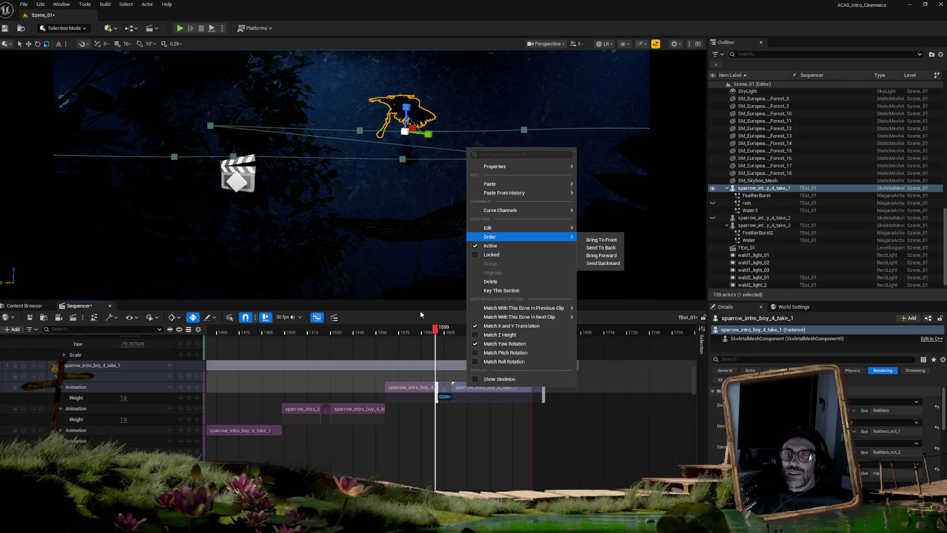
click(420, 333)
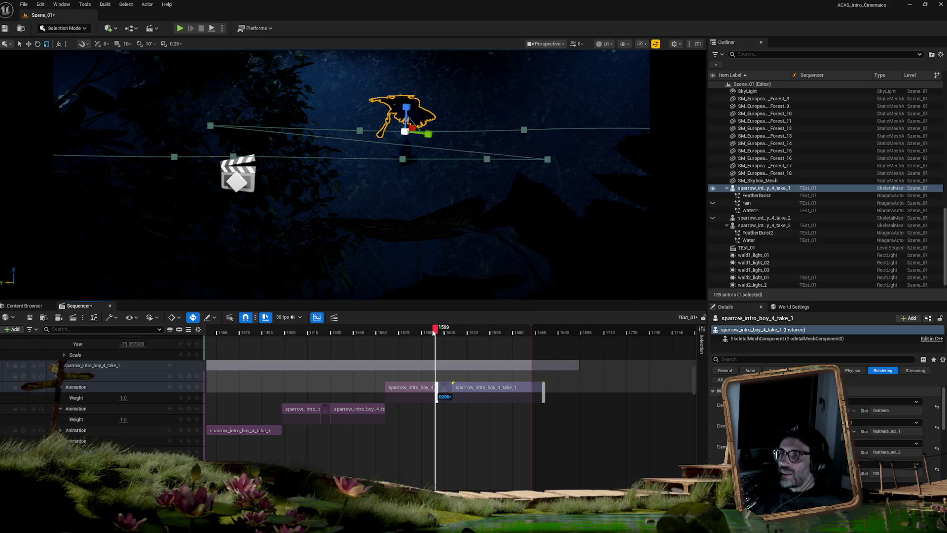
mouse_move(435, 328)
mouse_down()
mouse_move(464, 330)
mouse_move(425, 328)
mouse_up()
Step: Shift the second animation section about 3 frames earlier and play the overlap from frame 1572
key(space)
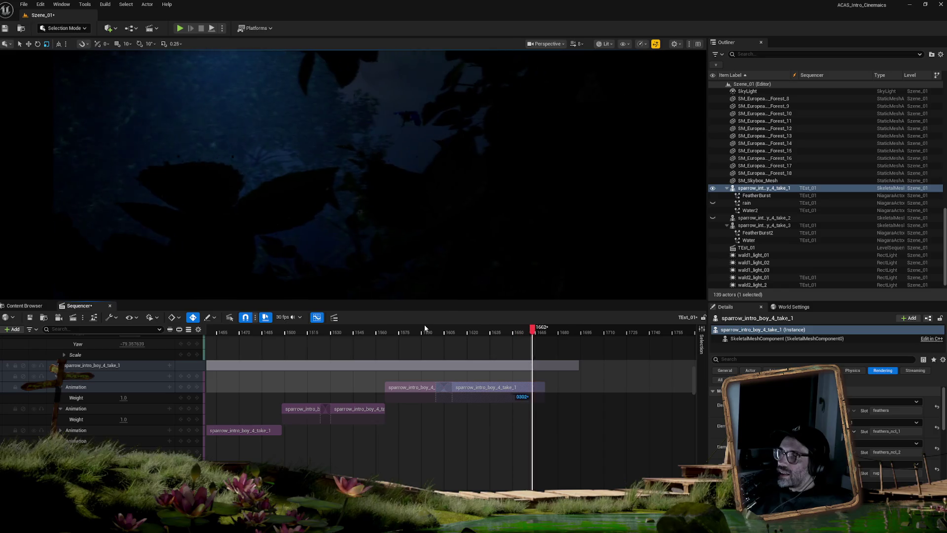
drag(473, 328, 422, 331)
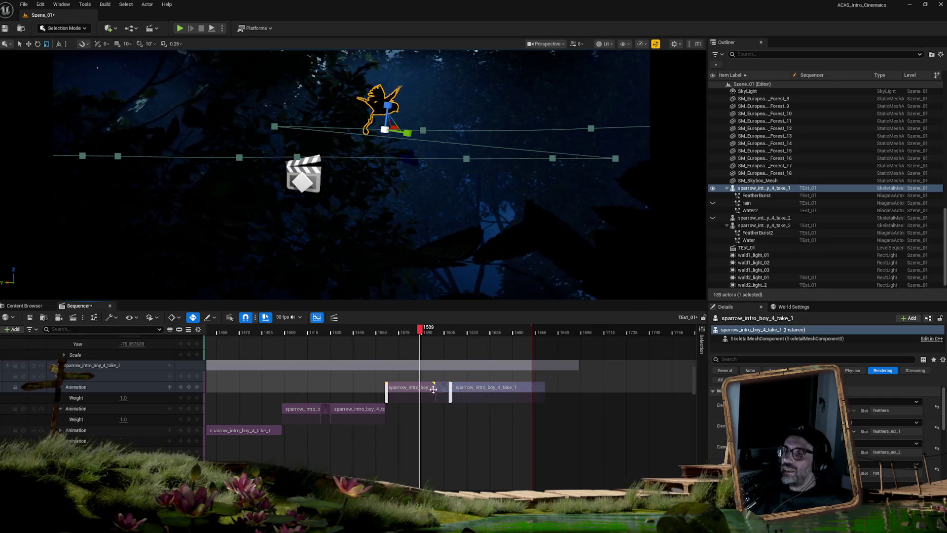
drag(474, 387, 439, 388)
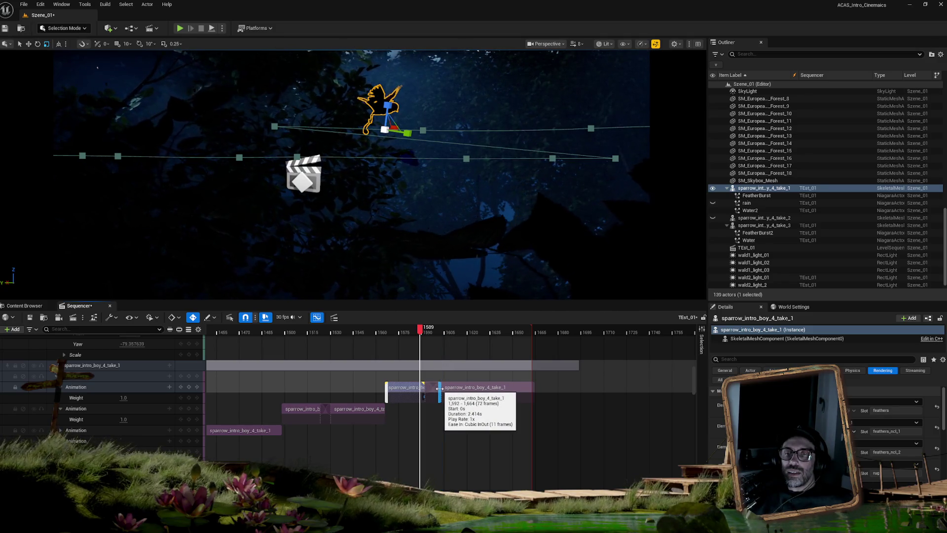
drag(421, 332, 396, 335)
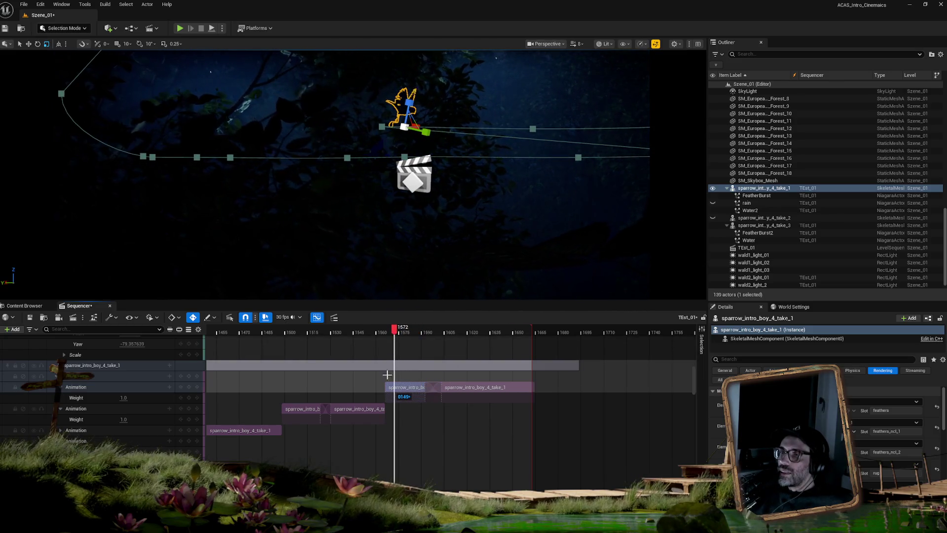
key(space)
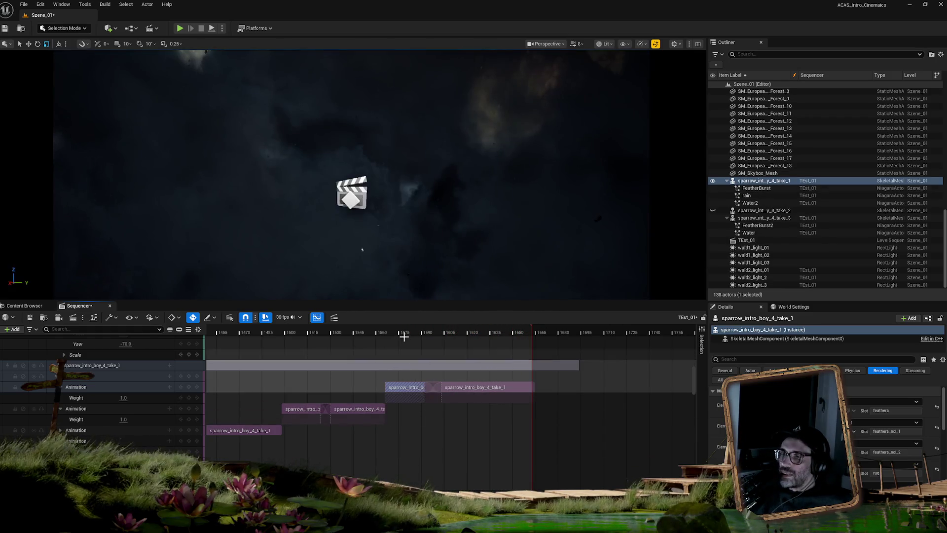
mouse_move(405, 333)
mouse_down()
mouse_move(363, 334)
mouse_move(531, 337)
mouse_up()
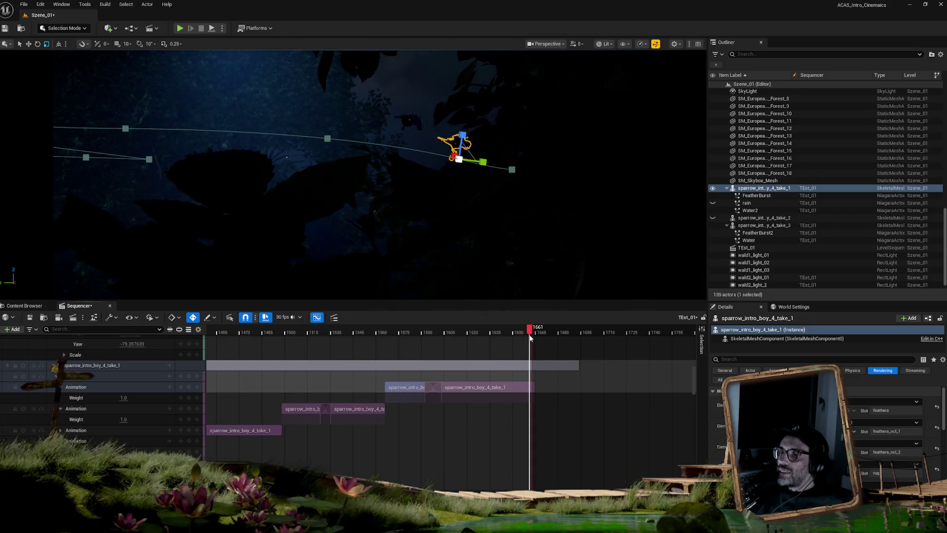
scroll(558, 463, down, 5)
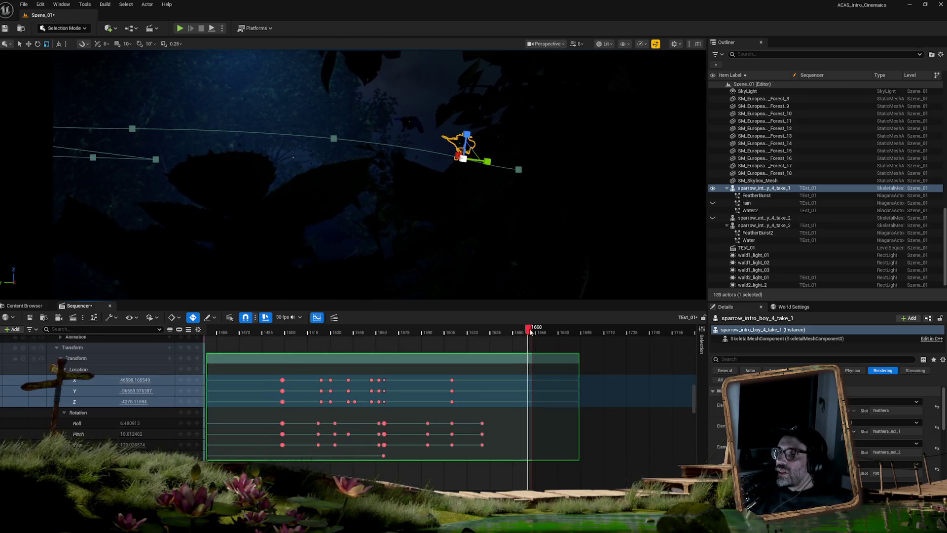
Step: Switch the sparrow to the move gizmo (W) and return the playhead to frame 1625
key(e)
key(w)
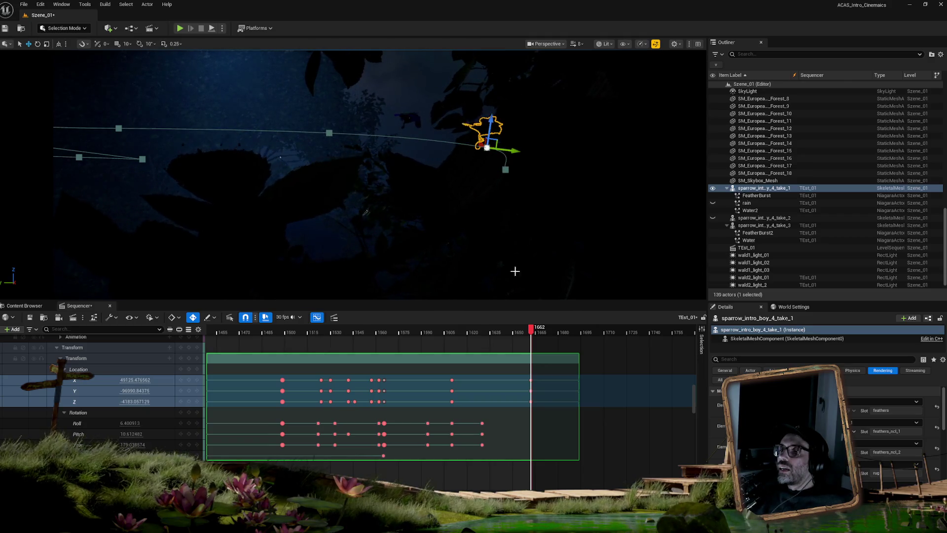
mouse_move(531, 329)
mouse_down()
mouse_move(414, 321)
mouse_move(436, 320)
mouse_up()
scroll(493, 376, up, 5)
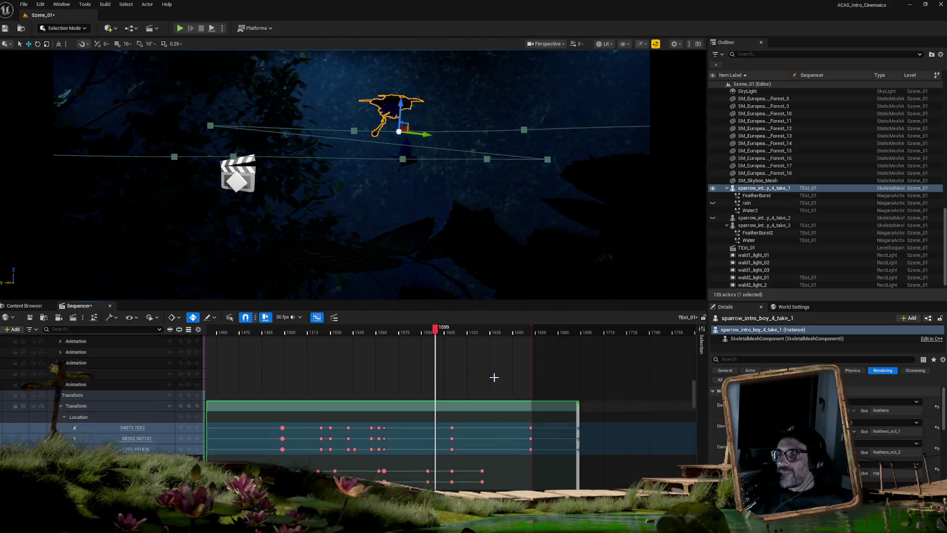
scroll(491, 381, up, 6)
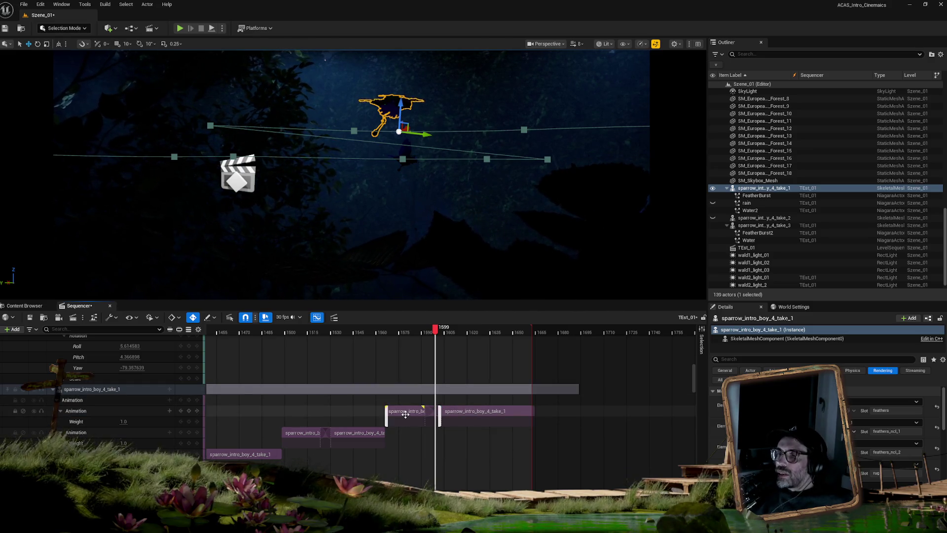
Step: Trim the first section's end and move the second section's start to frame 1591, reviewing the blend
click(439, 414)
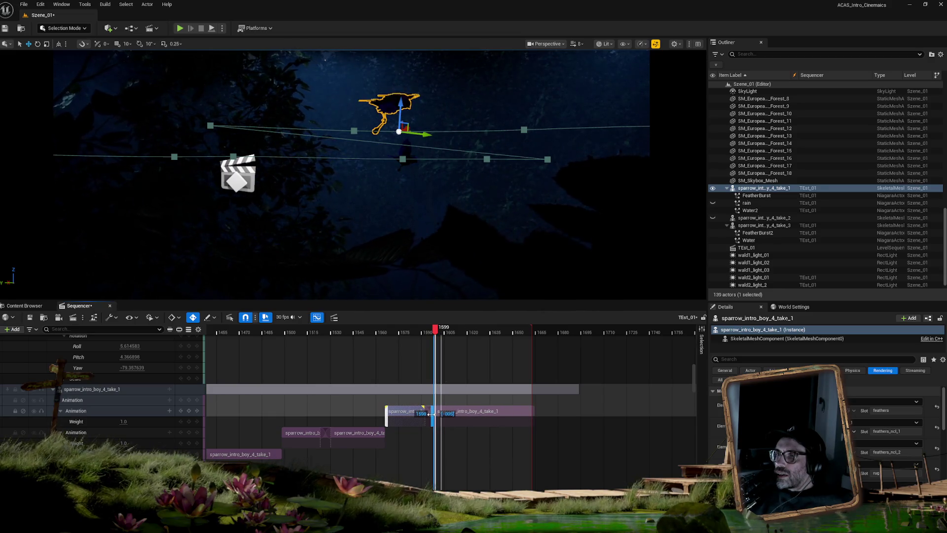
drag(430, 414, 426, 414)
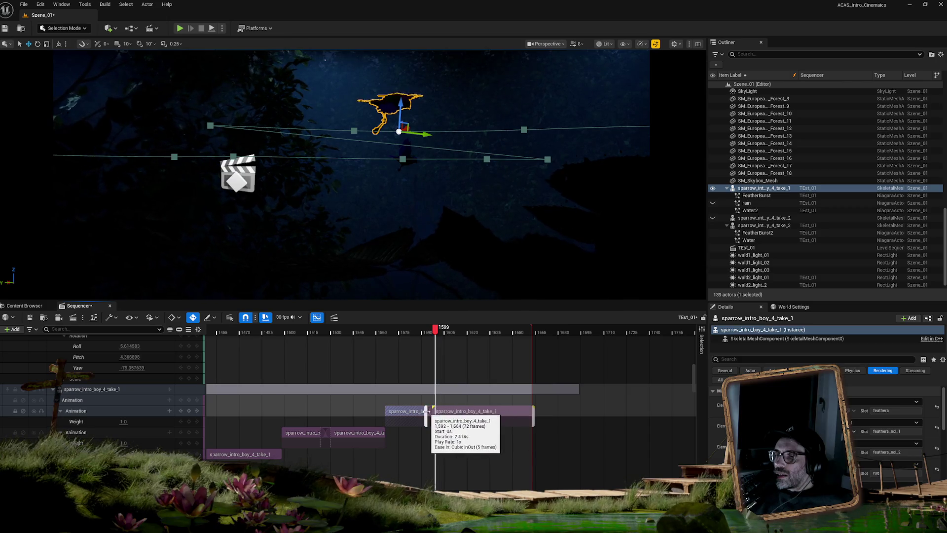
mouse_move(430, 334)
mouse_down()
mouse_move(442, 333)
mouse_move(423, 333)
mouse_up()
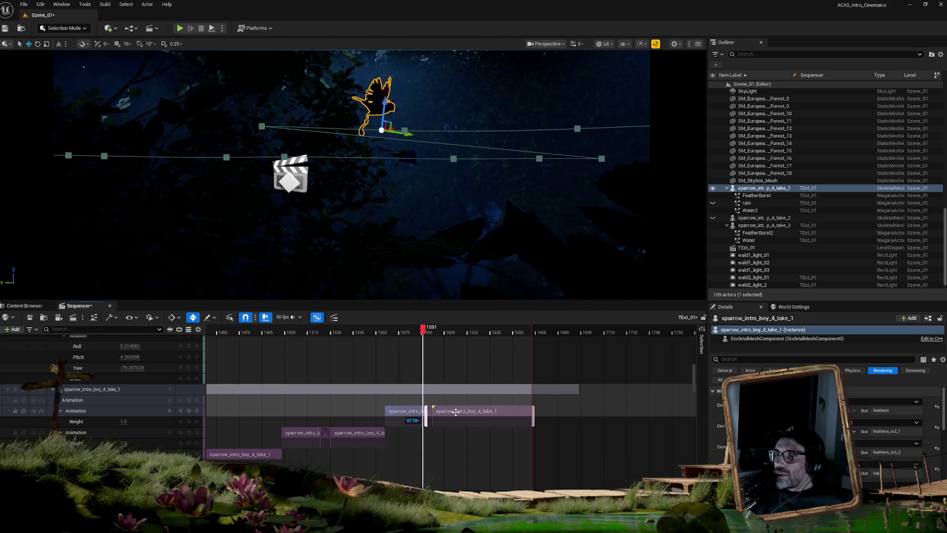
drag(427, 412, 417, 411)
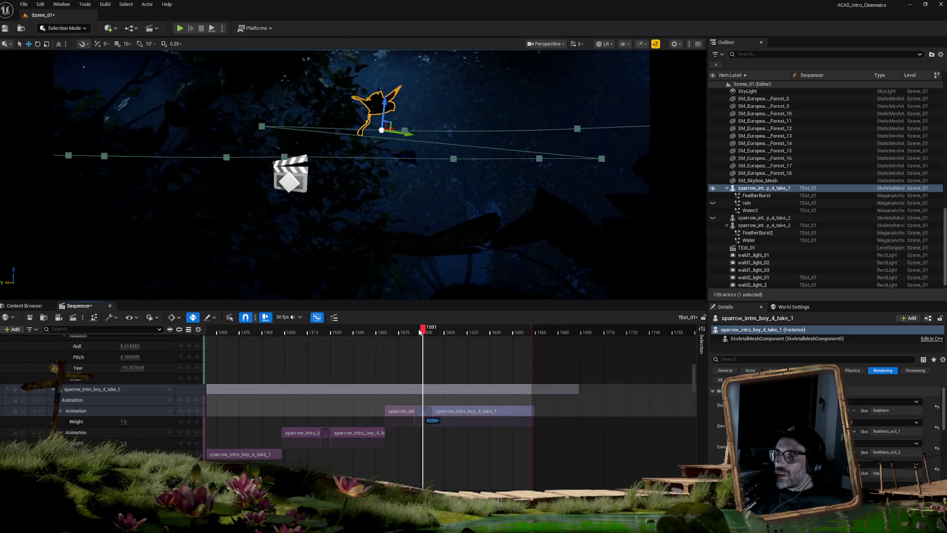
drag(426, 333, 507, 335)
mouse_move(521, 336)
mouse_down()
mouse_move(395, 338)
mouse_move(521, 350)
mouse_move(418, 346)
mouse_up()
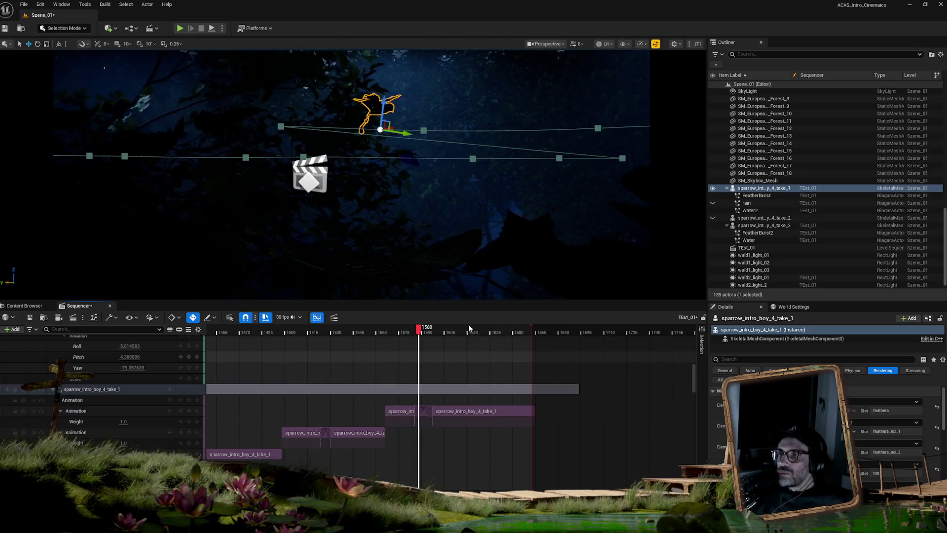
Step: Deselect the sparrow and play the blended flight from about frame 1570
click(427, 259)
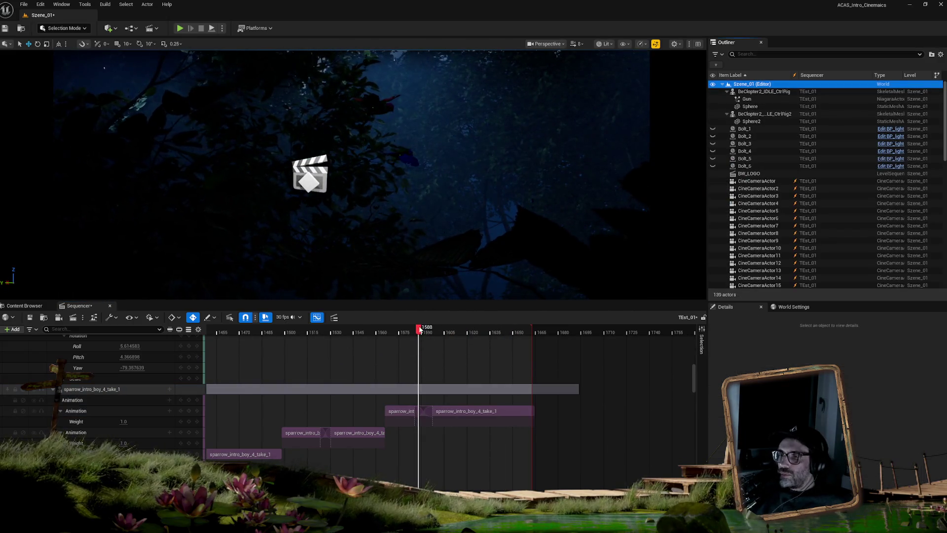
click(393, 329)
key(space)
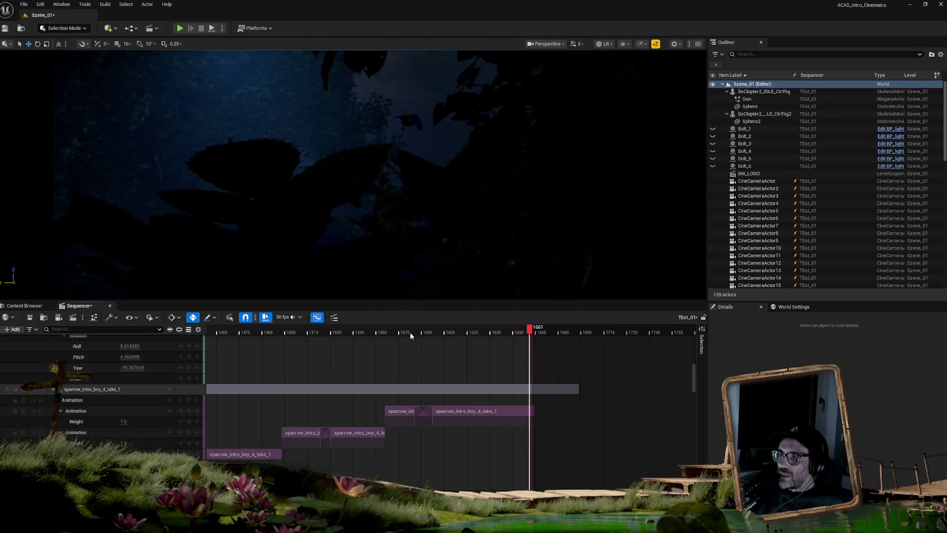
mouse_move(406, 334)
mouse_down()
mouse_move(438, 335)
mouse_move(393, 334)
mouse_up()
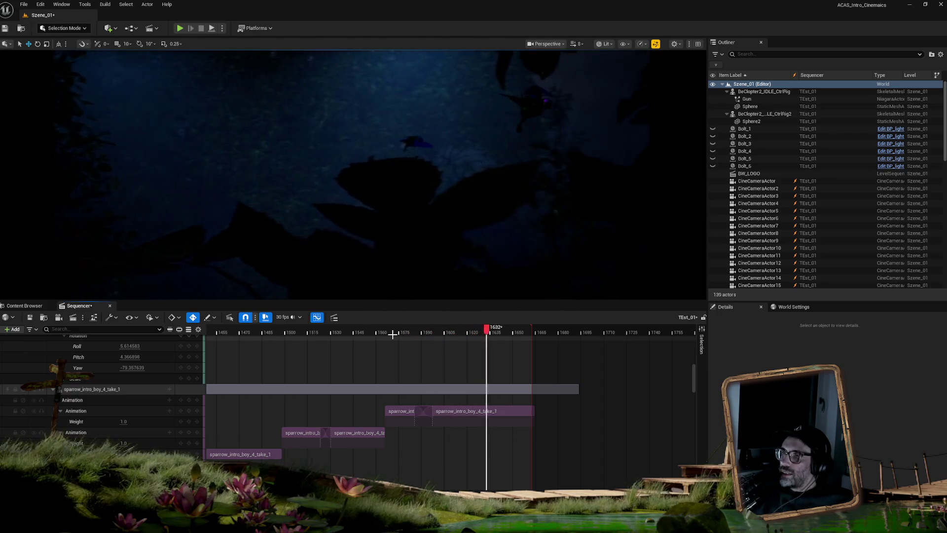
key(space)
Step: Scrub frames 1581–1607 and scroll the track list down to the Location and Rotation rows
click(409, 333)
mouse_move(409, 334)
mouse_down()
mouse_move(450, 334)
mouse_move(413, 334)
mouse_move(428, 334)
mouse_up()
scroll(510, 387, down, 5)
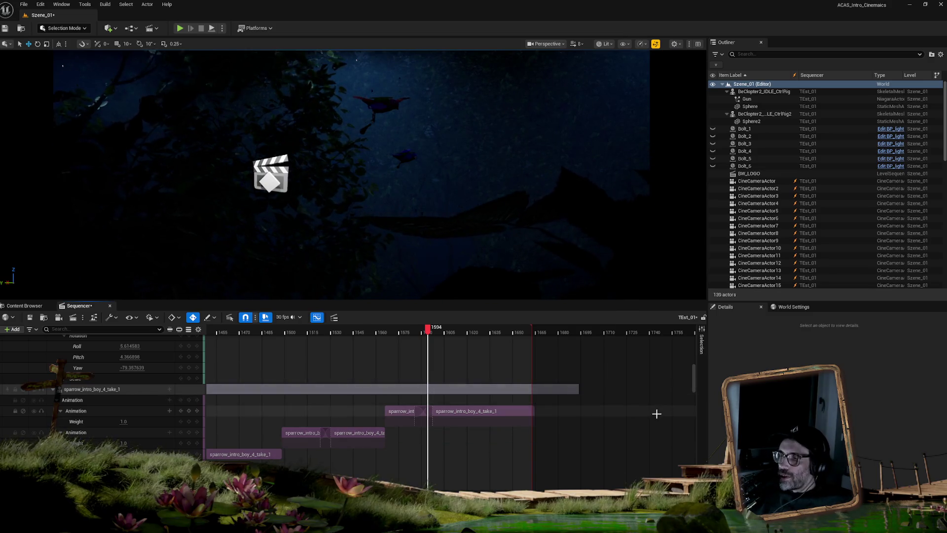
scroll(648, 412, down, 4)
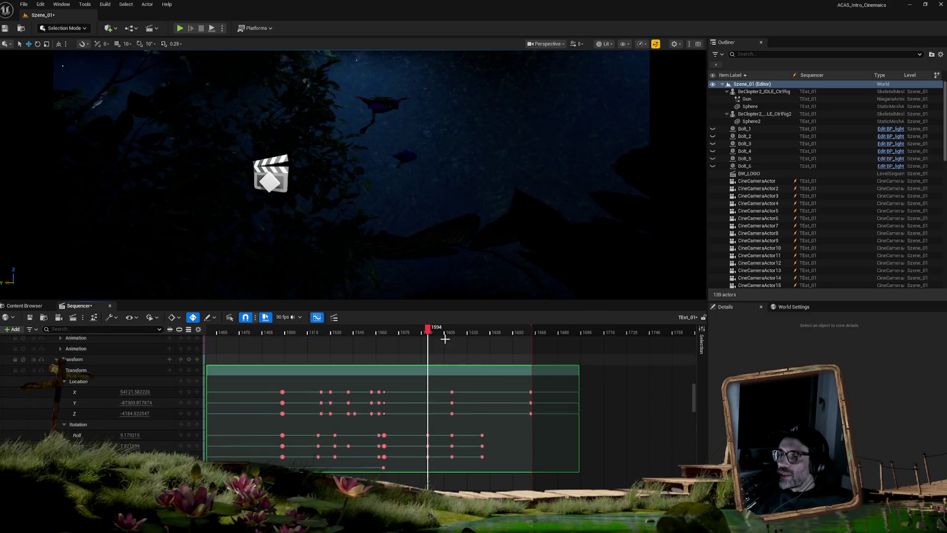
drag(429, 332, 454, 331)
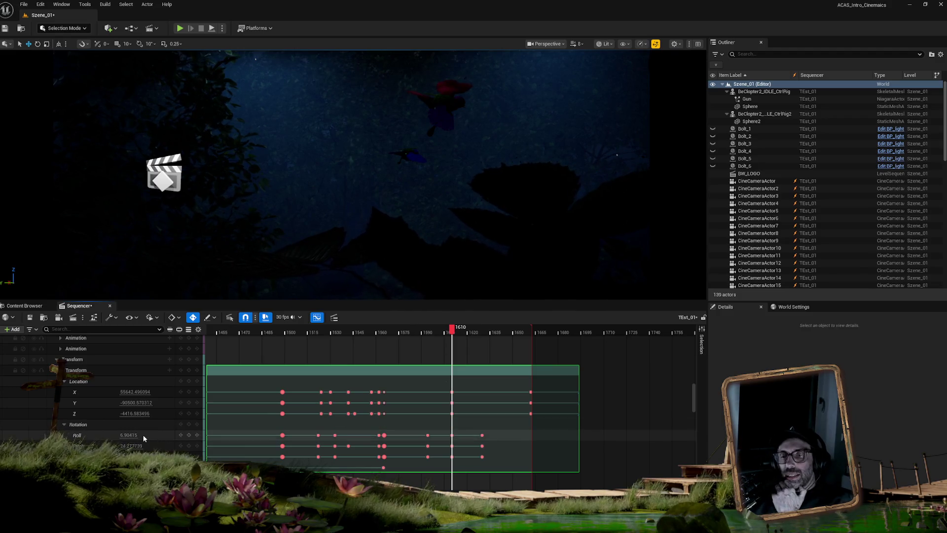
Step: Select the sparrow and its Location keys at frame 1609, then return the playhead to 1570
click(444, 99)
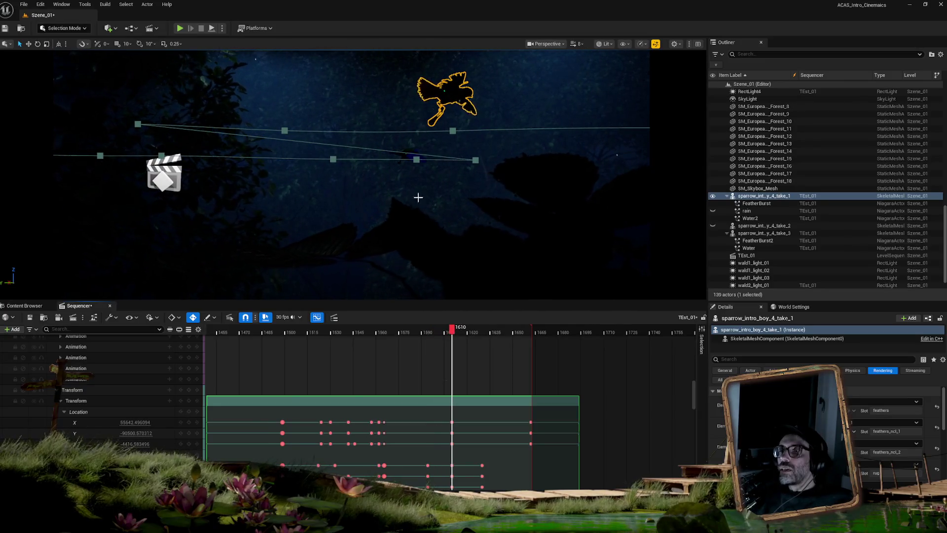
click(433, 332)
drag(433, 331, 451, 332)
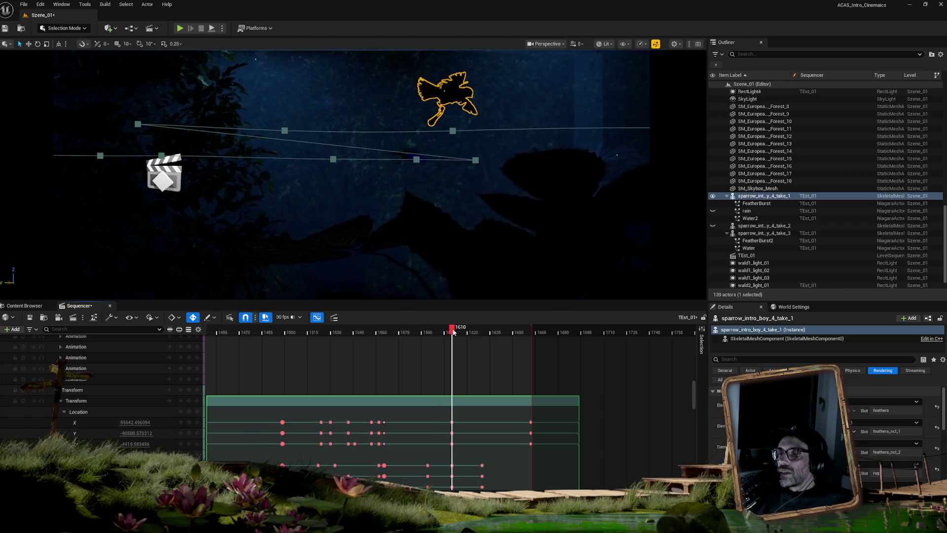
drag(554, 417, 452, 444)
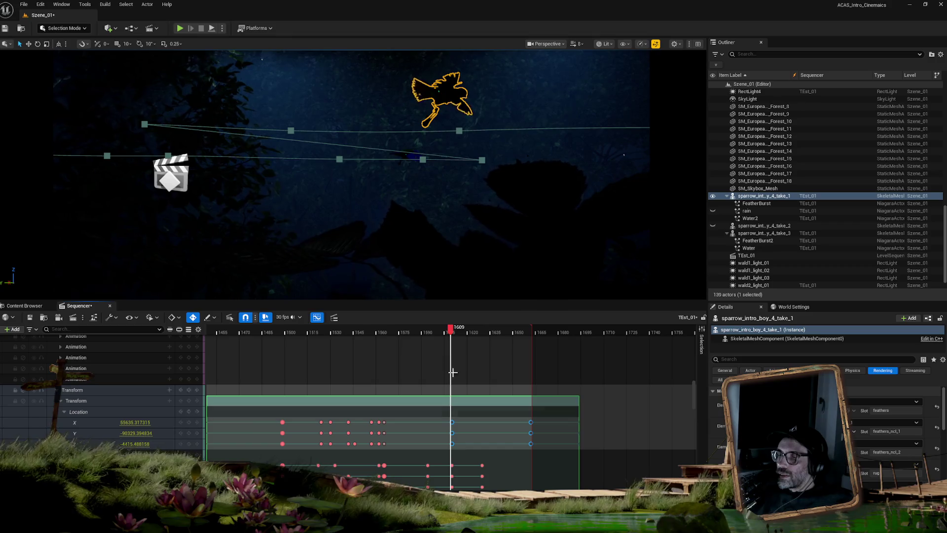
drag(451, 332, 387, 336)
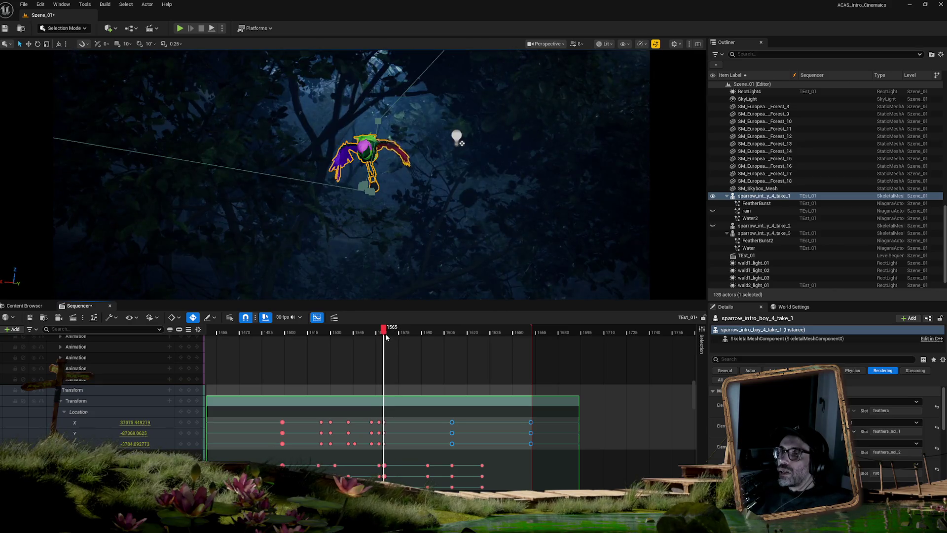
Step: With the move gizmo set to local space, nudge the sparrow along its local Y axis
key(e)
key(w)
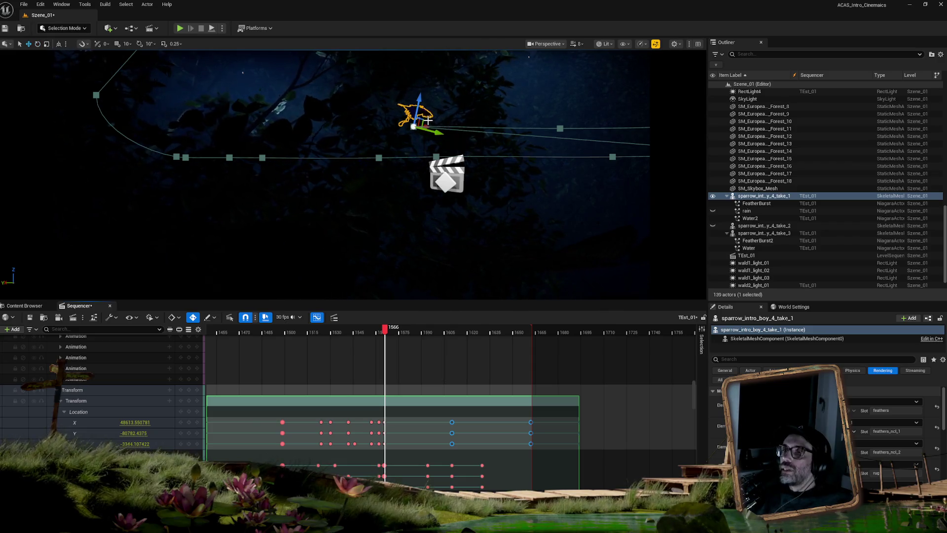
click(58, 44)
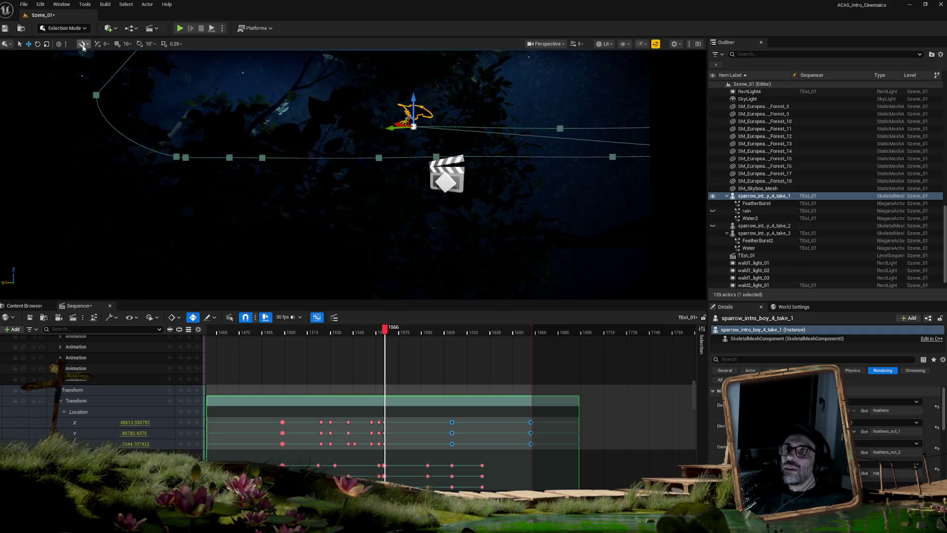
click(60, 45)
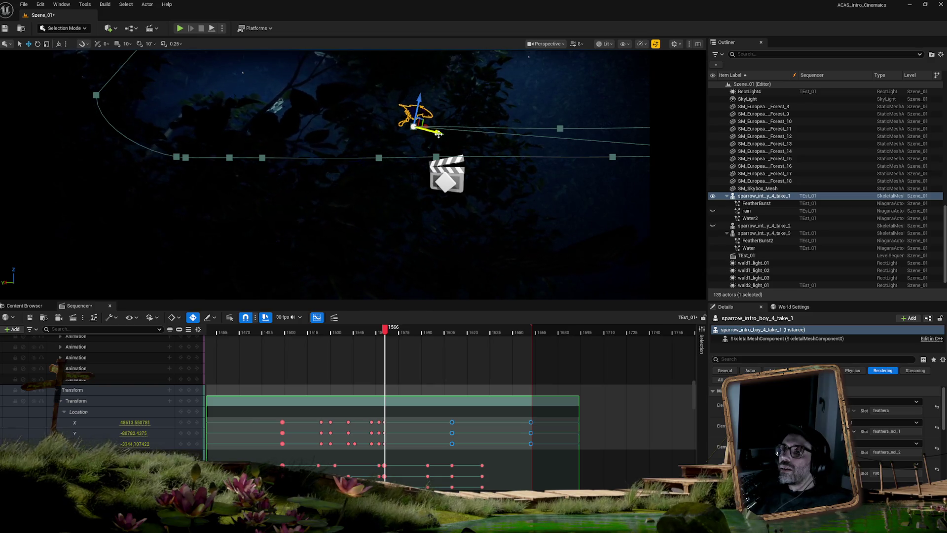
mouse_move(427, 129)
mouse_down()
mouse_move(486, 134)
mouse_move(477, 117)
mouse_up()
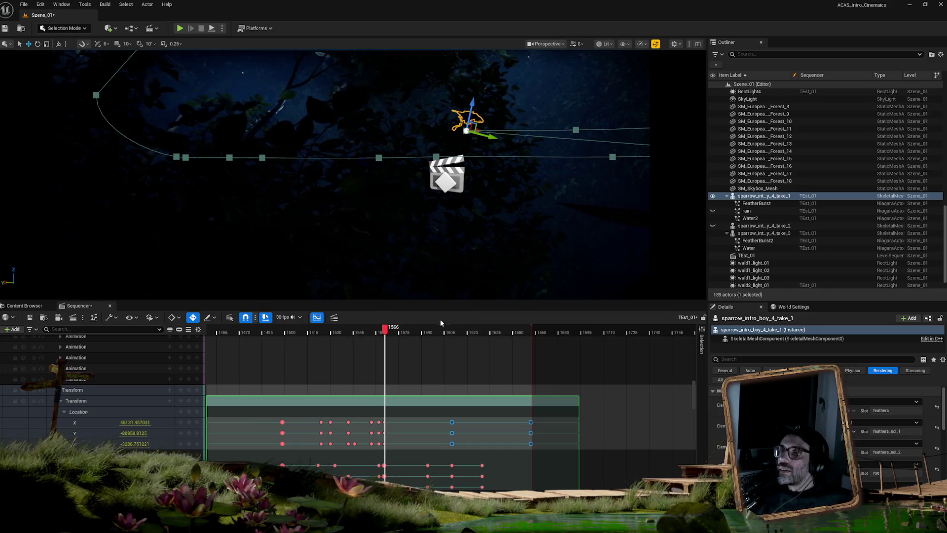
mouse_move(384, 335)
mouse_down()
mouse_move(437, 334)
mouse_move(386, 336)
mouse_up()
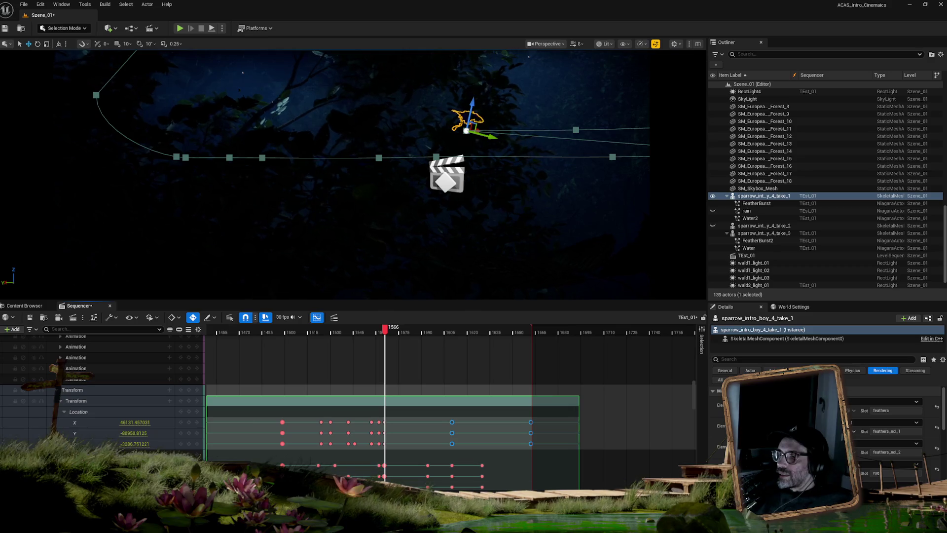
Step: Open the Curve Editor, move it out of view, and zoom the timeline around frame 1574
click(317, 317)
drag(383, 225, 0, 173)
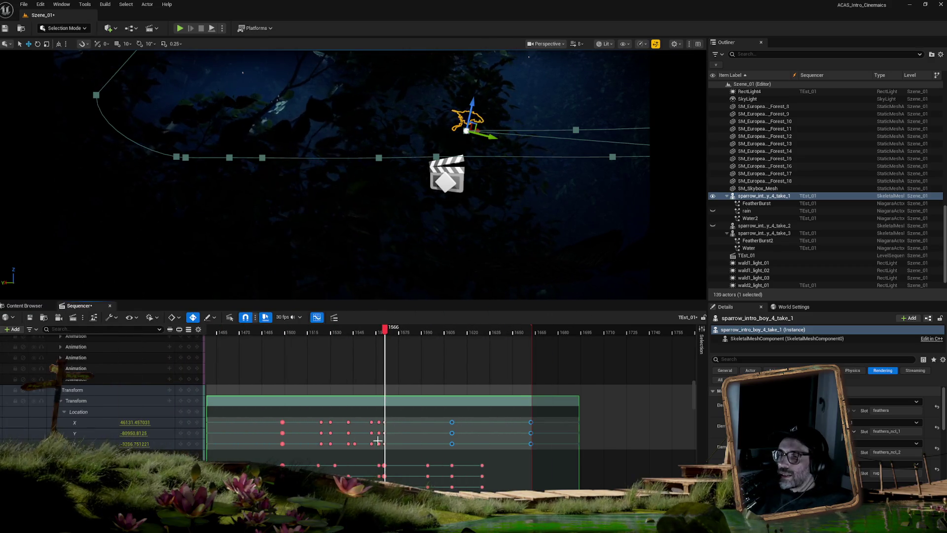
scroll(449, 395, up, 5)
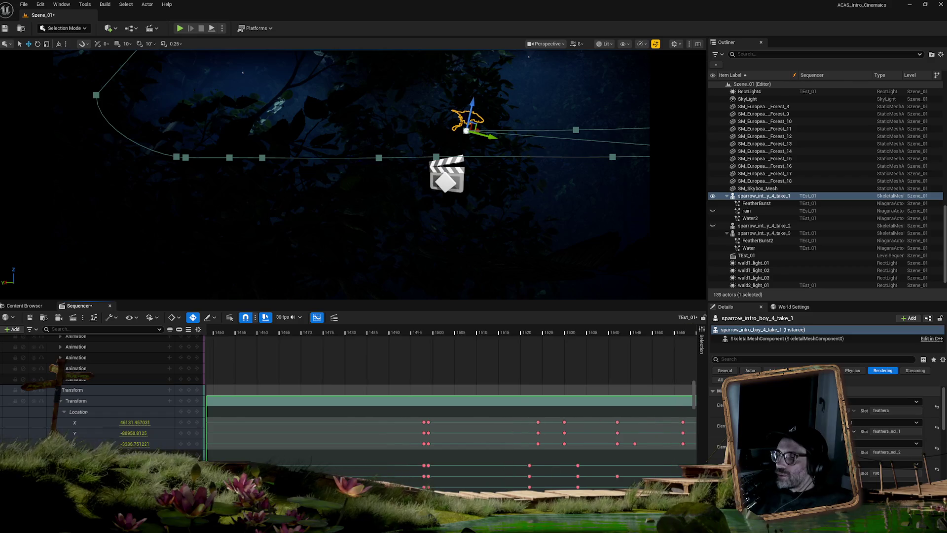
scroll(449, 394, right, 5)
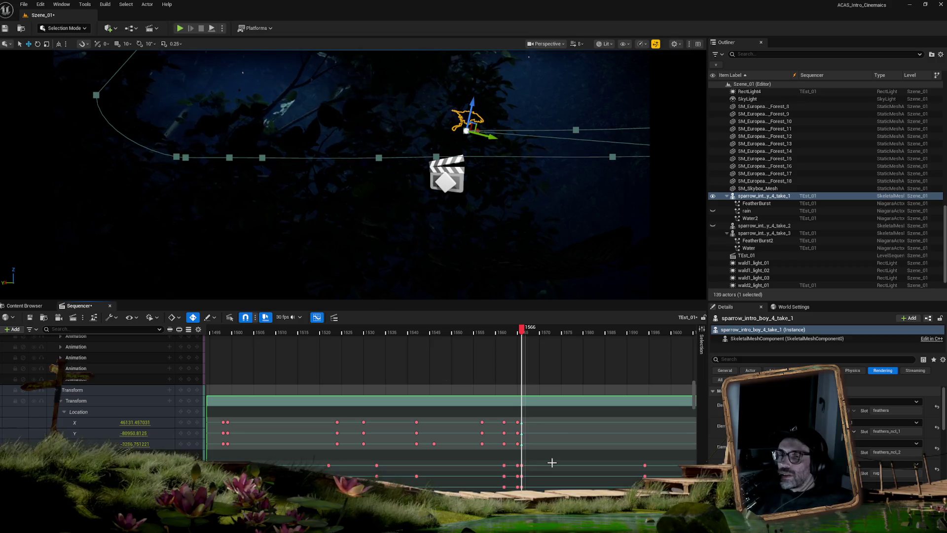
mouse_move(524, 333)
mouse_down()
mouse_move(611, 344)
mouse_move(725, 338)
mouse_up()
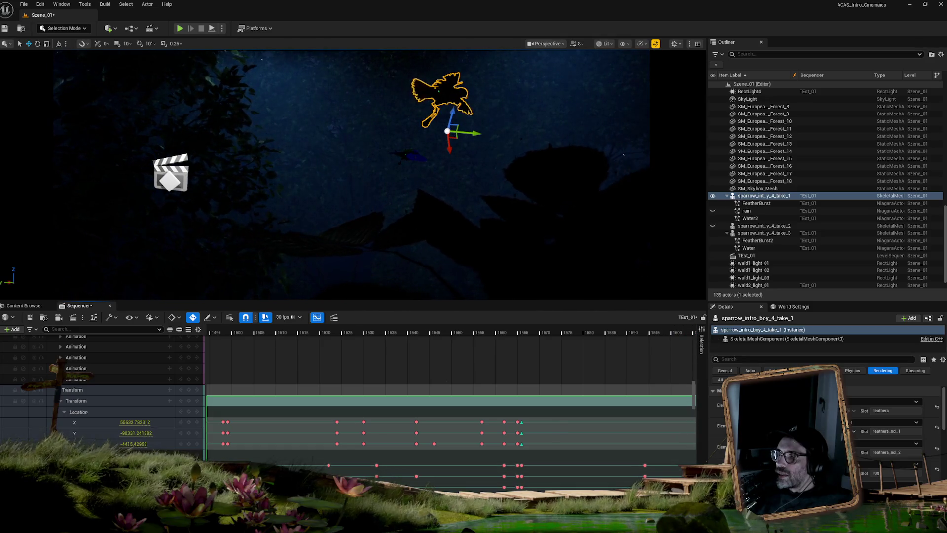
Step: Select the keys at frame 1630, then click the sparrow to show its Roll, Pitch and Yaw rows
scroll(395, 331, down, 3)
mouse_move(395, 331)
mouse_down()
mouse_move(447, 332)
mouse_move(427, 333)
mouse_up()
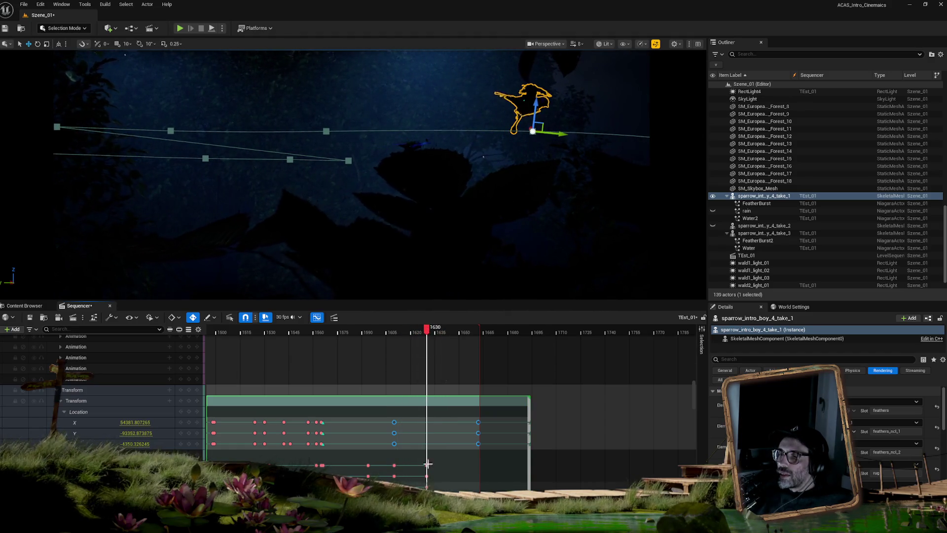
drag(434, 457, 420, 490)
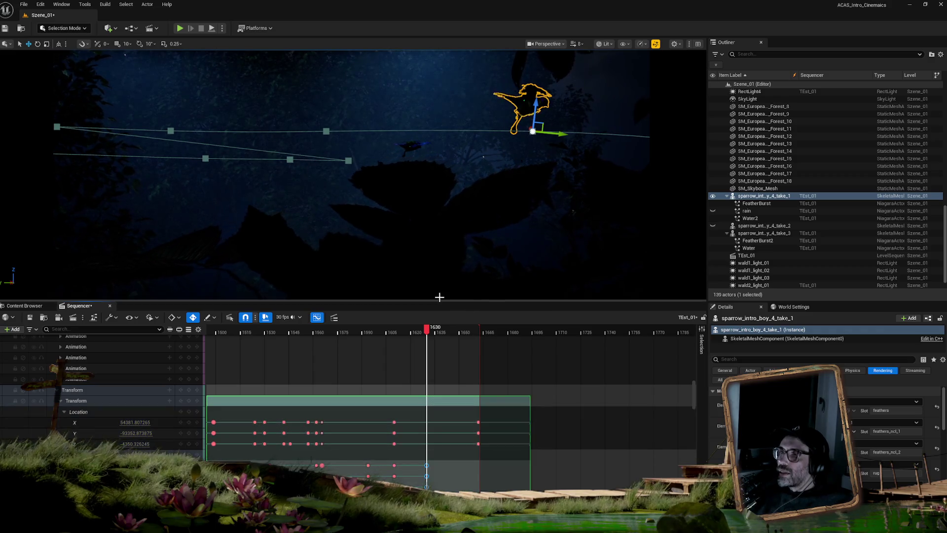
drag(410, 330, 370, 333)
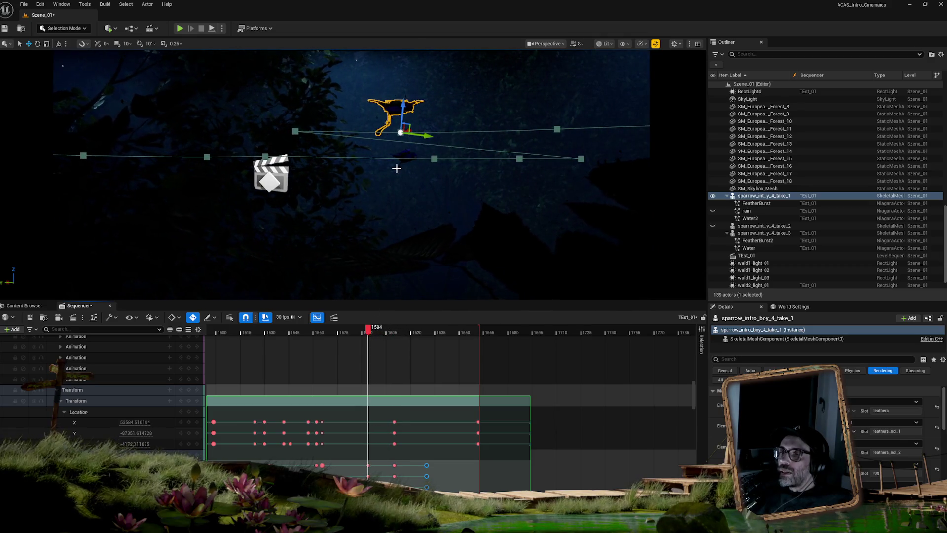
click(402, 115)
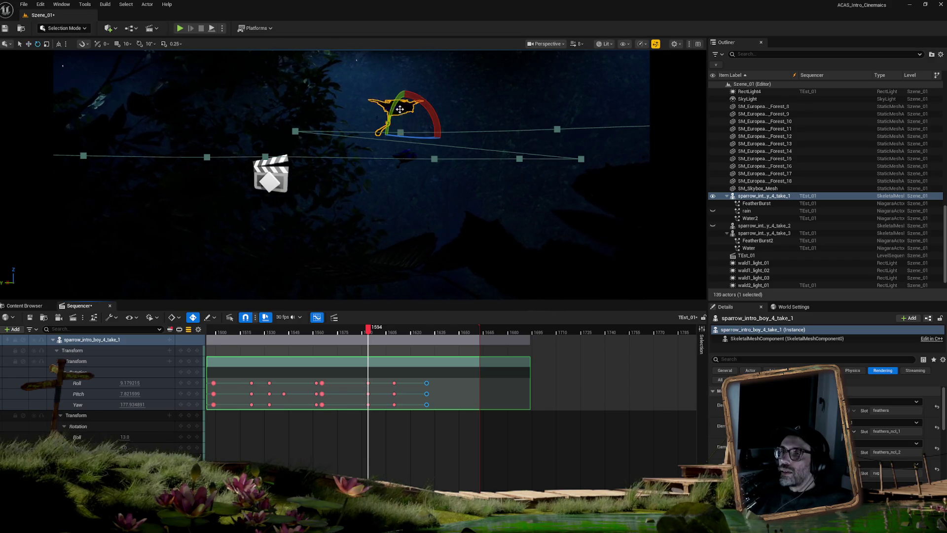
Step: Rotate the sparrow at frames 1594 and 1614 (about 9.84°), then retime the last rotation keys to 1650
drag(415, 130, 405, 293)
drag(369, 327, 428, 326)
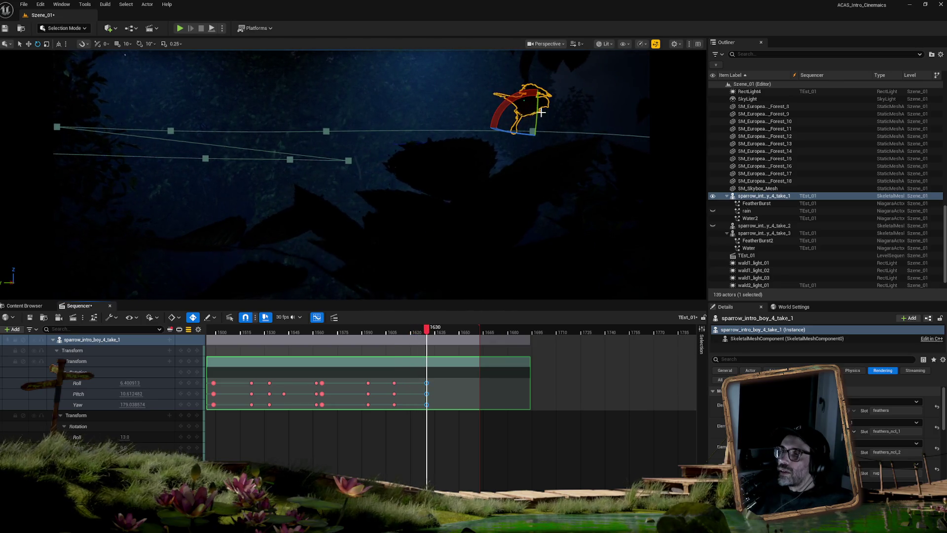
mouse_move(536, 114)
mouse_down()
mouse_move(535, 139)
mouse_move(469, 262)
mouse_up()
mouse_move(428, 331)
mouse_down()
mouse_move(392, 333)
mouse_move(423, 330)
mouse_up()
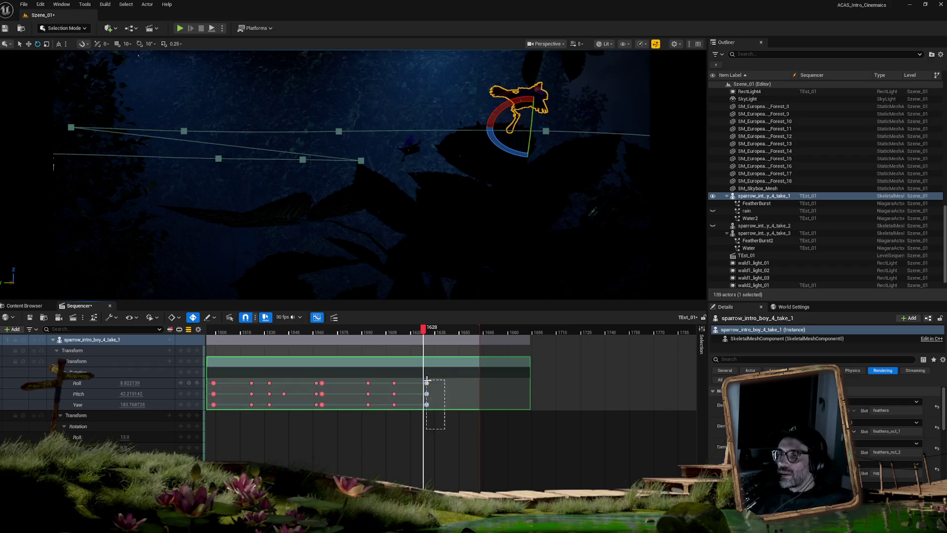
drag(427, 383, 453, 382)
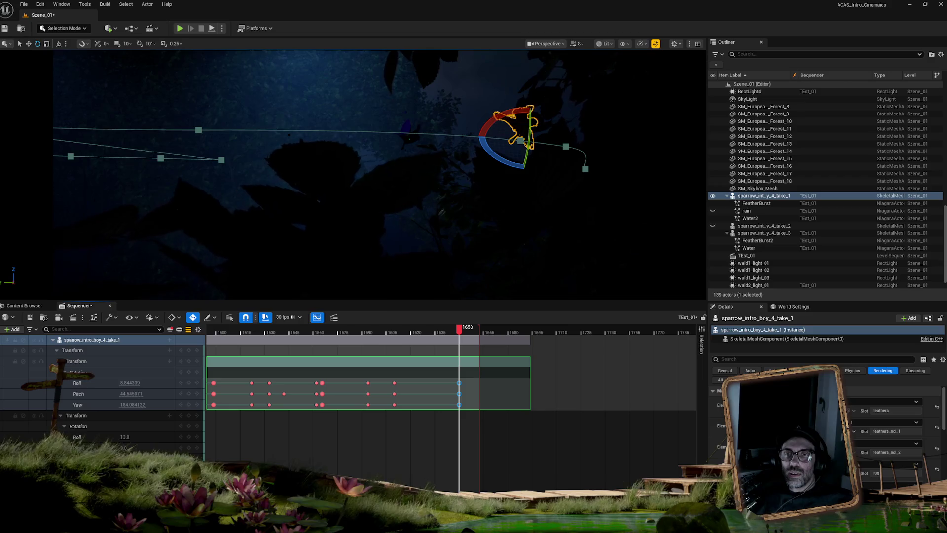
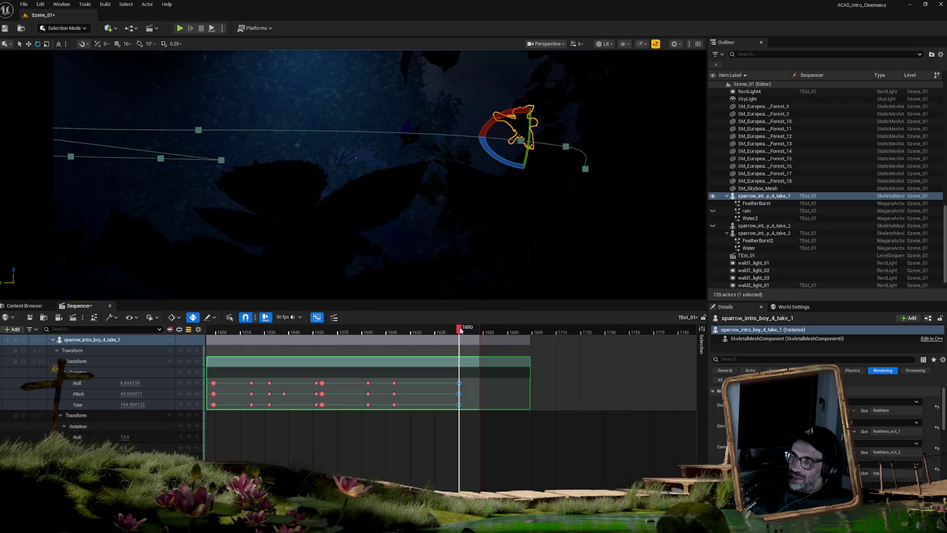
Step: Delete the sparrow's last Roll, Pitch and Yaw keys and return the playhead to frame 1622
mouse_move(460, 330)
mouse_down()
mouse_move(343, 333)
mouse_move(464, 340)
mouse_move(423, 340)
mouse_up()
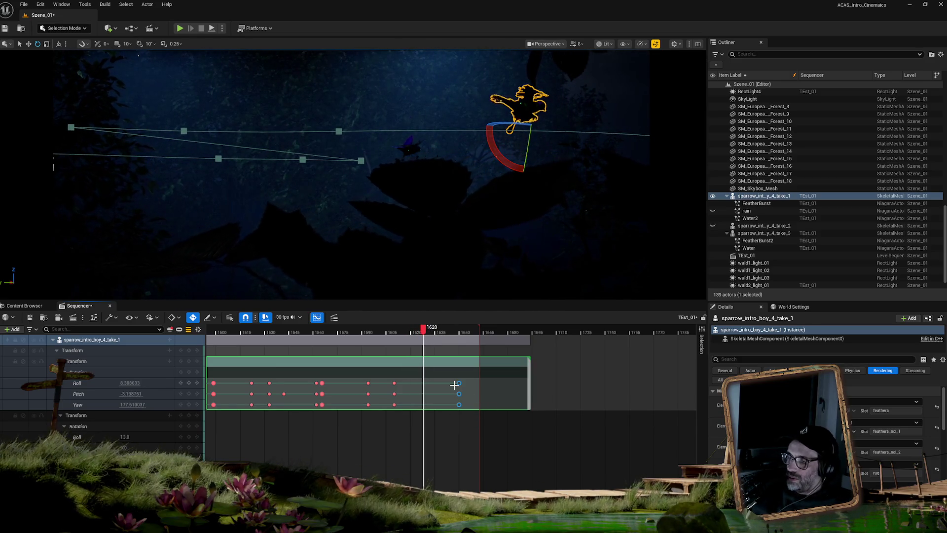
key(Delete)
click(407, 334)
Step: Rotate the sparrow to a new heading, auto-keying its rotation near frame 1627, then select RectLight4
mouse_move(408, 334)
mouse_down()
mouse_move(345, 336)
mouse_move(432, 351)
mouse_up()
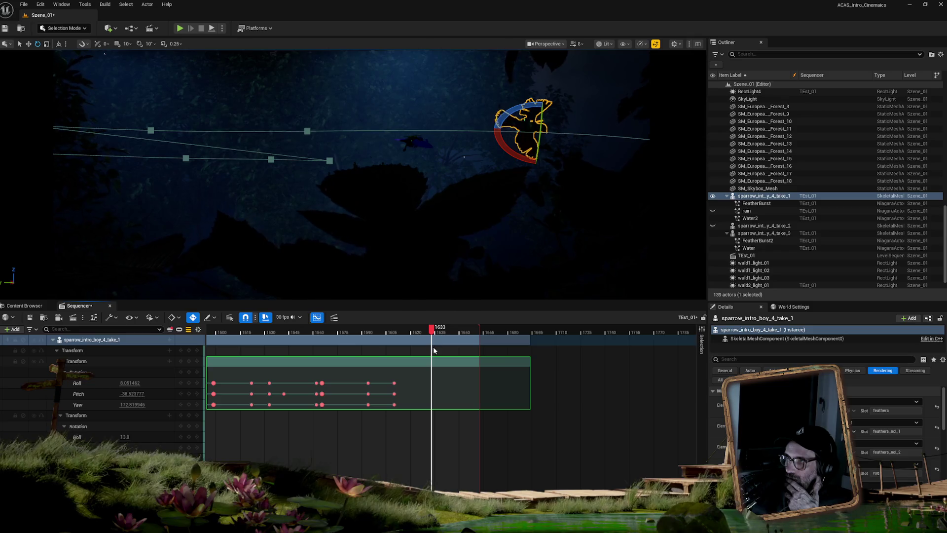
drag(540, 128, 518, 264)
drag(436, 329, 386, 330)
mouse_move(366, 330)
mouse_down()
mouse_move(339, 328)
mouse_move(491, 322)
mouse_move(311, 322)
mouse_up()
click(771, 90)
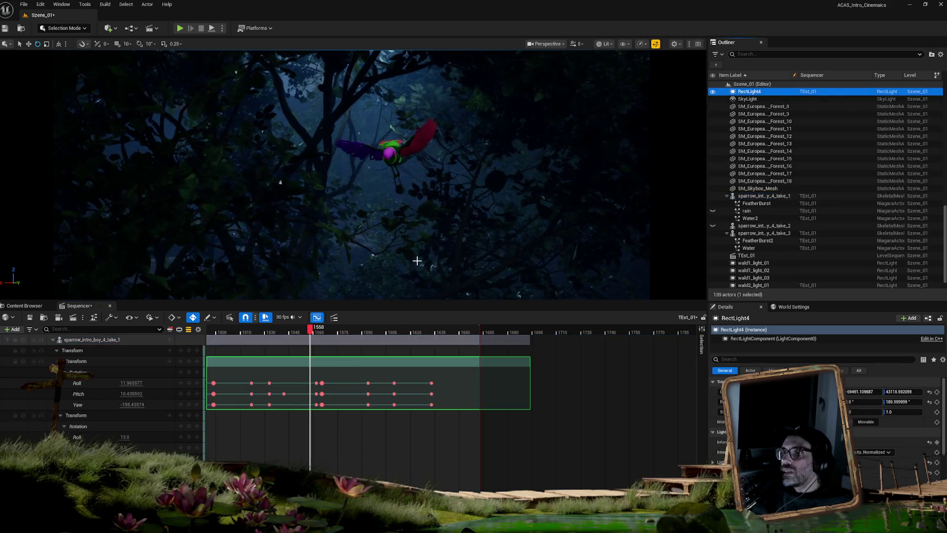
key(space)
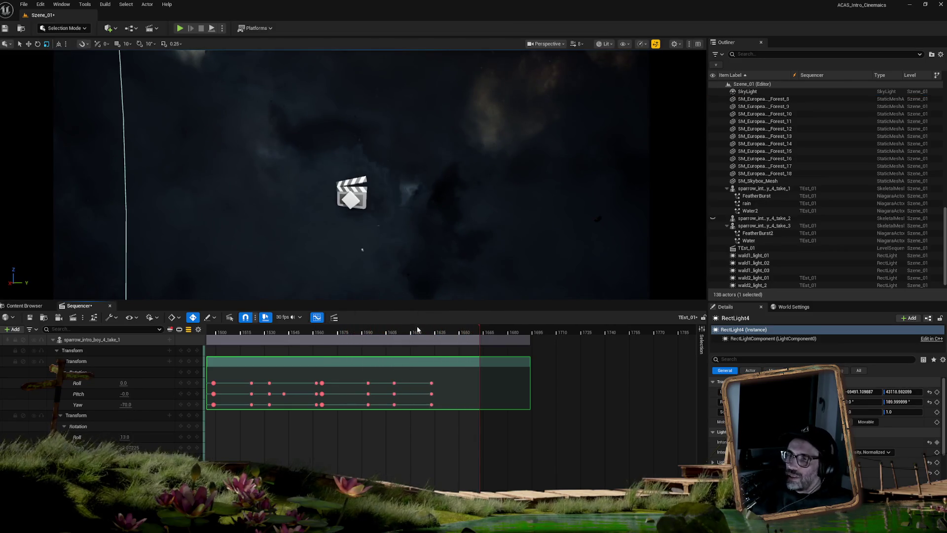
drag(376, 330, 359, 331)
key(space)
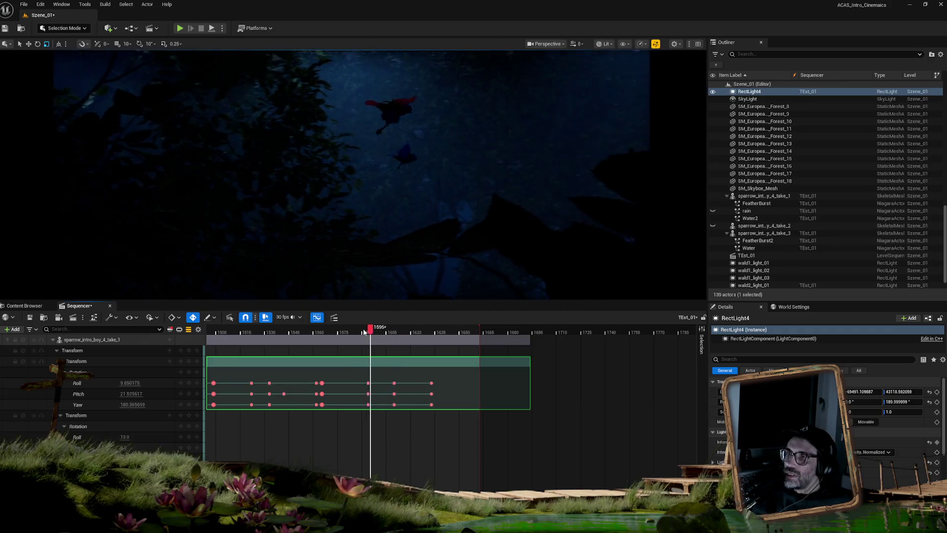
key(space)
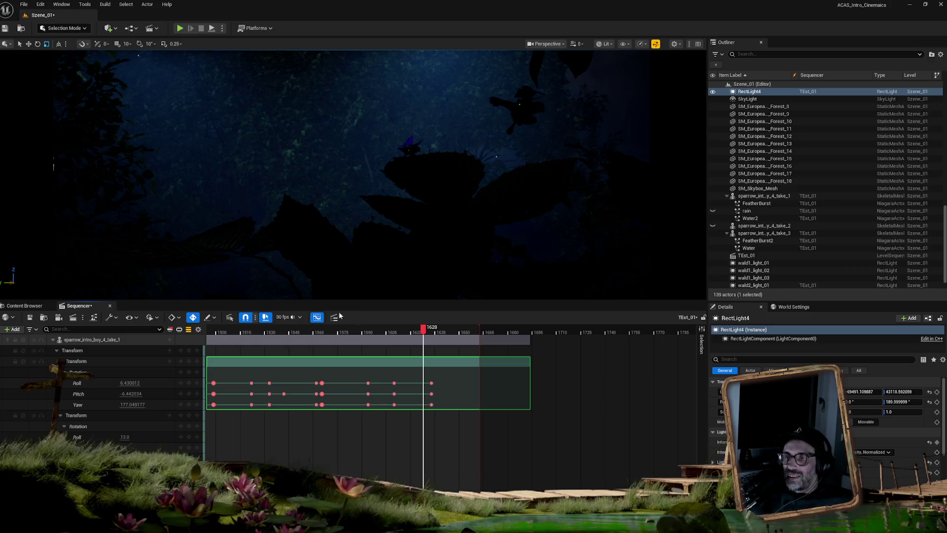
mouse_move(423, 331)
mouse_down()
mouse_move(494, 337)
mouse_move(363, 333)
mouse_up()
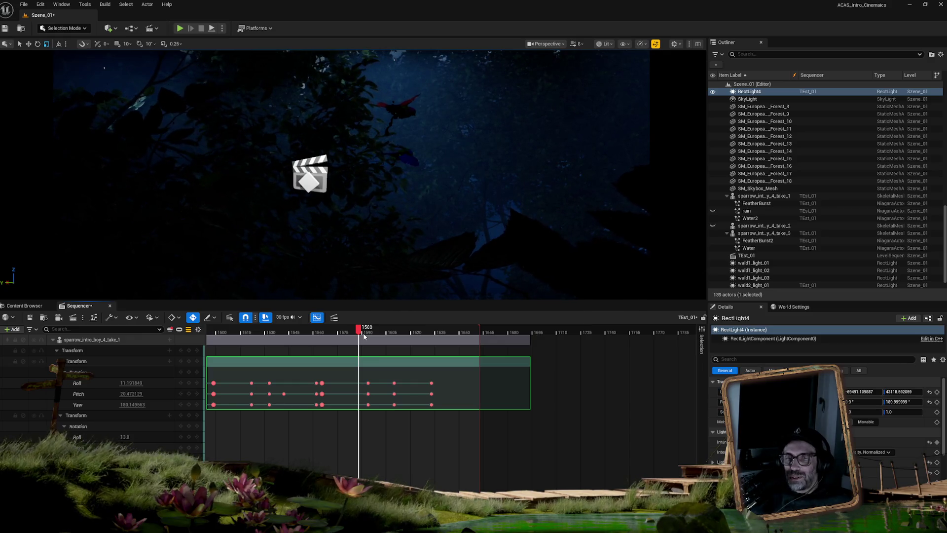
mouse_move(366, 332)
mouse_down()
mouse_move(332, 333)
mouse_move(339, 332)
mouse_up()
key(space)
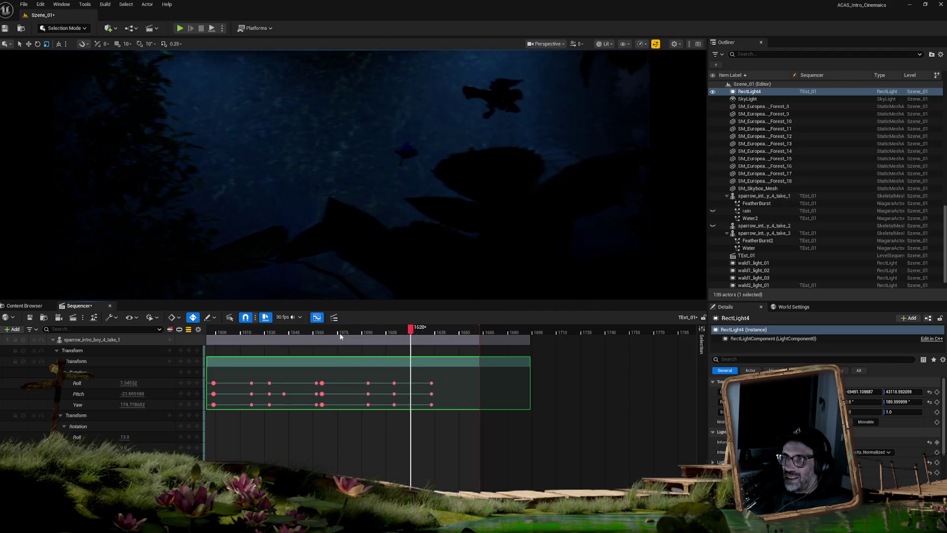
key(space)
click(362, 330)
mouse_move(355, 330)
mouse_down()
mouse_move(389, 327)
mouse_move(358, 329)
mouse_up()
key(space)
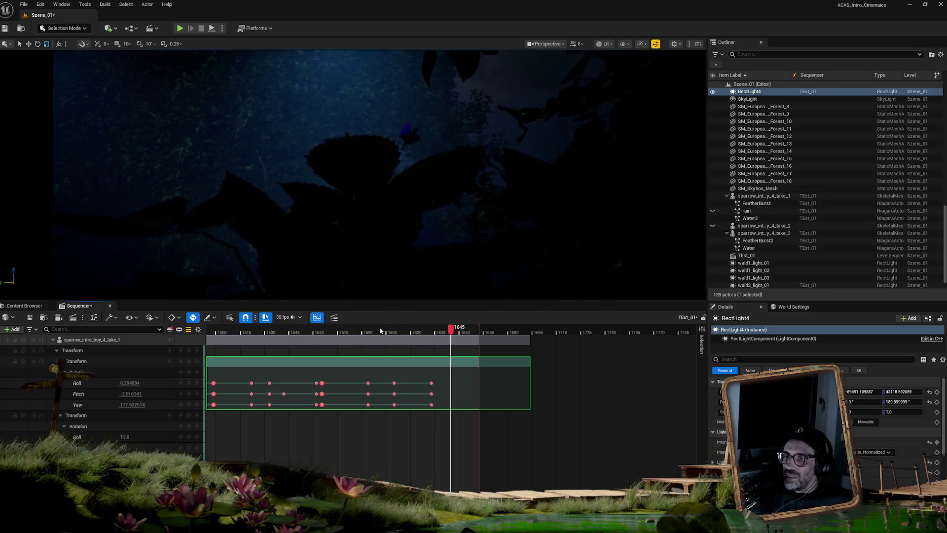
drag(378, 328, 331, 328)
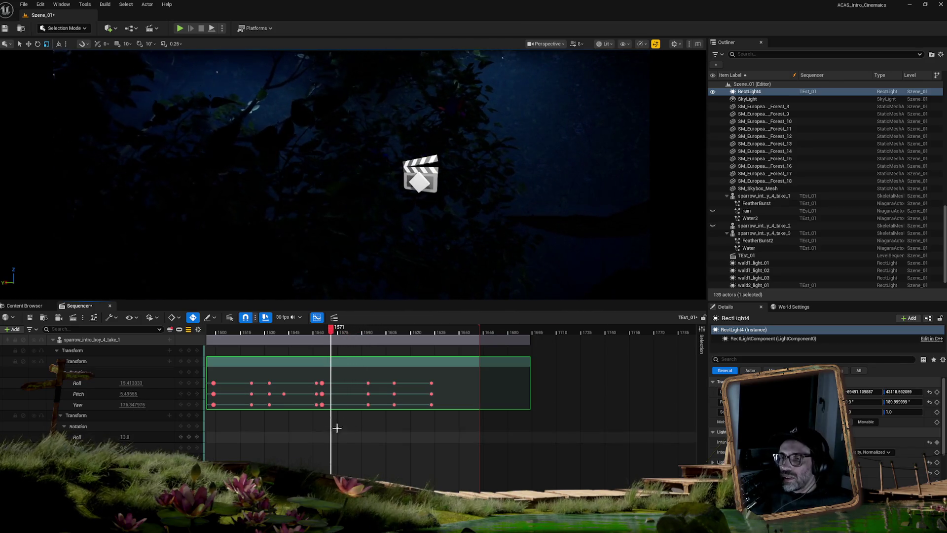
scroll(452, 382, up, 5)
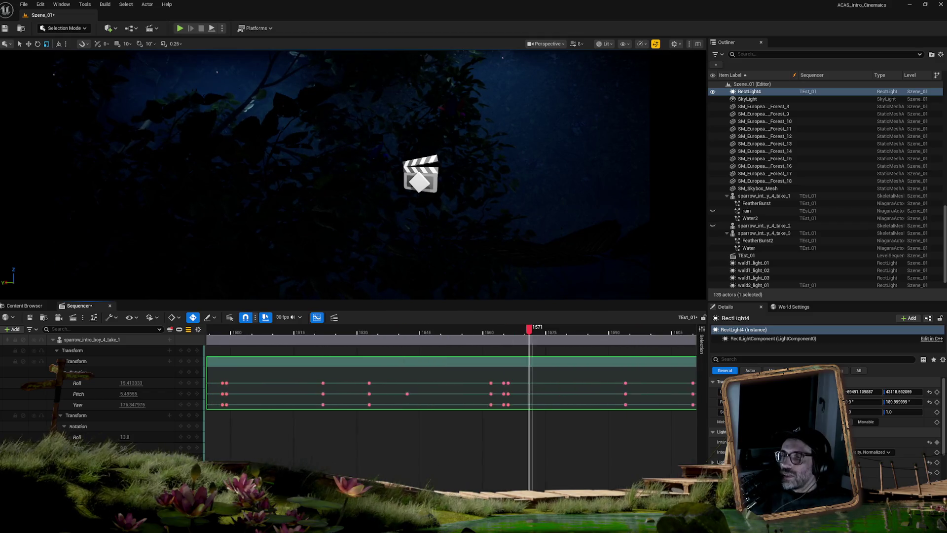
Step: Set the sparrow's rotation keys at frame 1566 to Linear interpolation
mouse_move(669, 434)
mouse_down()
mouse_move(778, 434)
mouse_move(545, 434)
mouse_up()
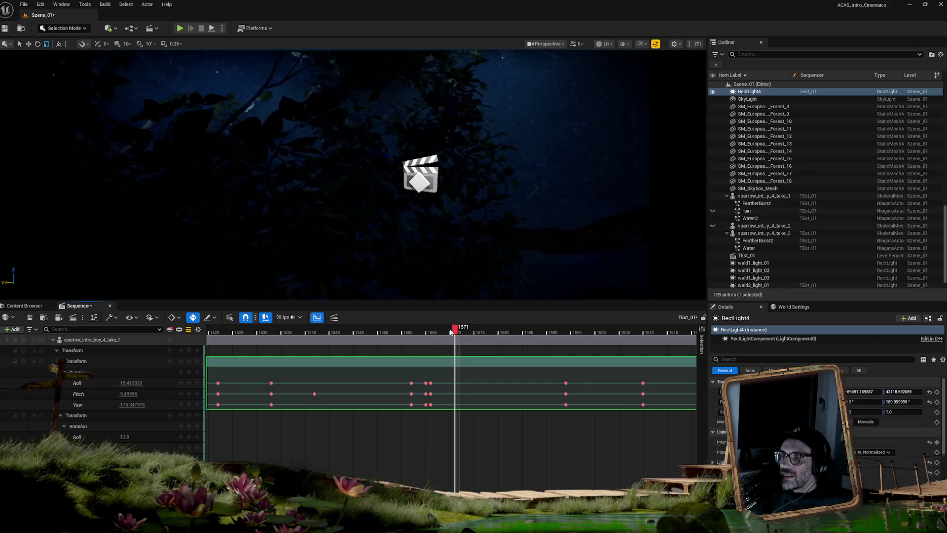
drag(454, 329, 431, 330)
drag(447, 376, 429, 408)
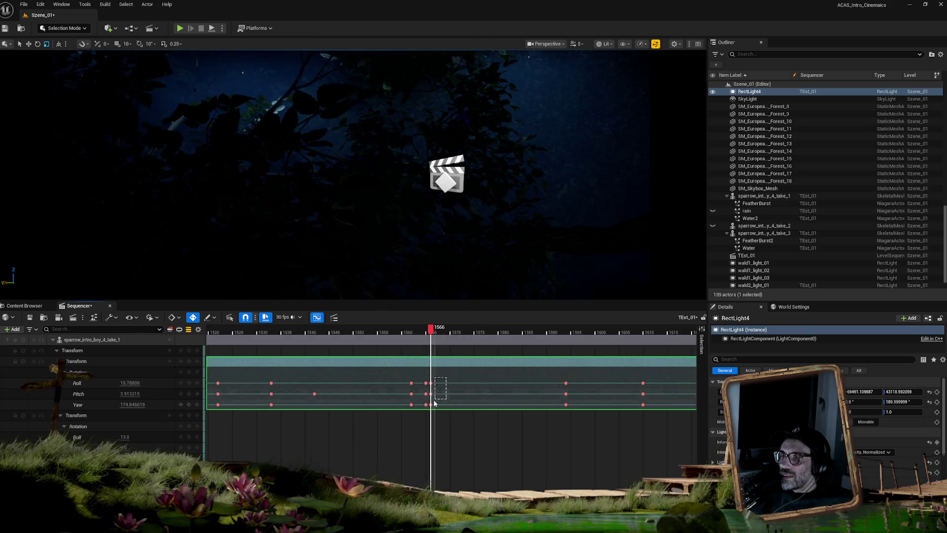
right_click(431, 393)
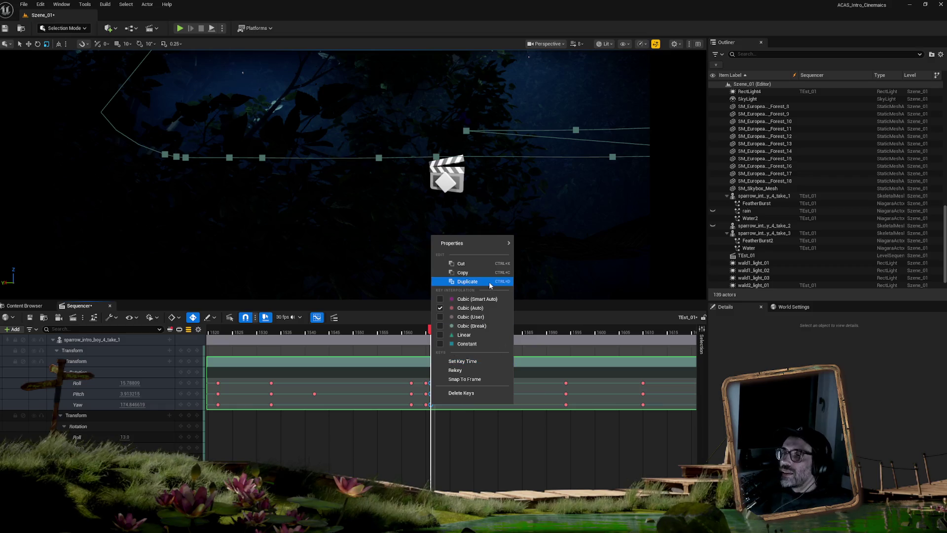
click(466, 334)
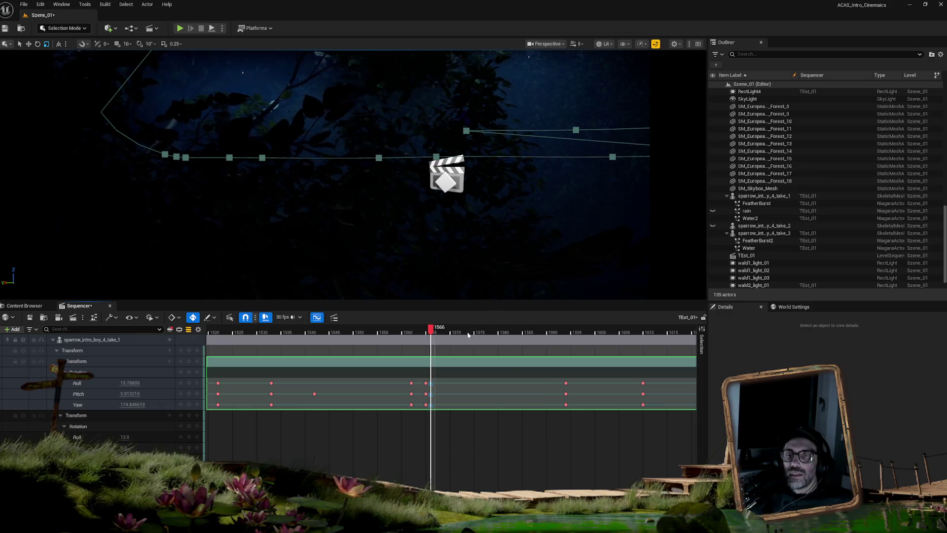
Step: Scrub and play the sparrow's motion through frames 1566–1593, then open the Curve Editor
mouse_move(434, 332)
mouse_down()
mouse_move(640, 341)
mouse_move(567, 342)
mouse_up()
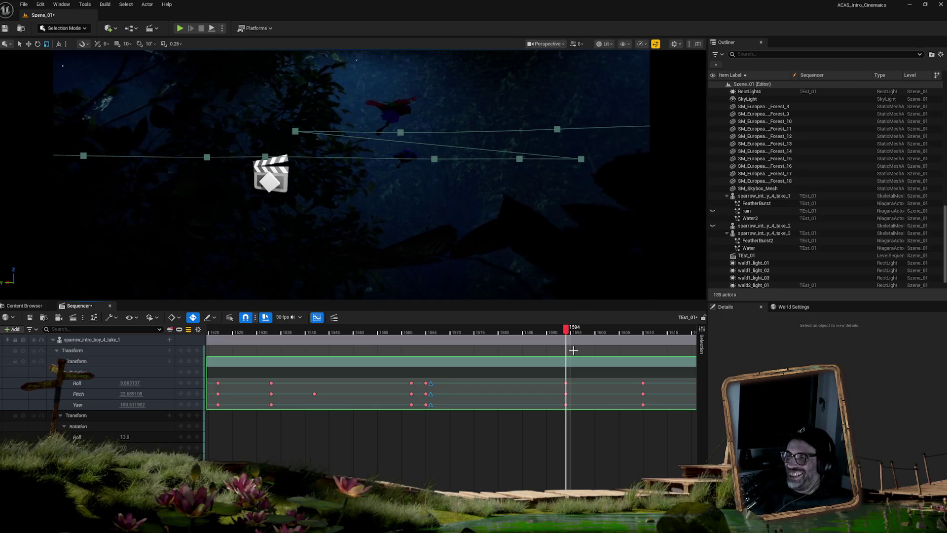
drag(578, 343, 437, 342)
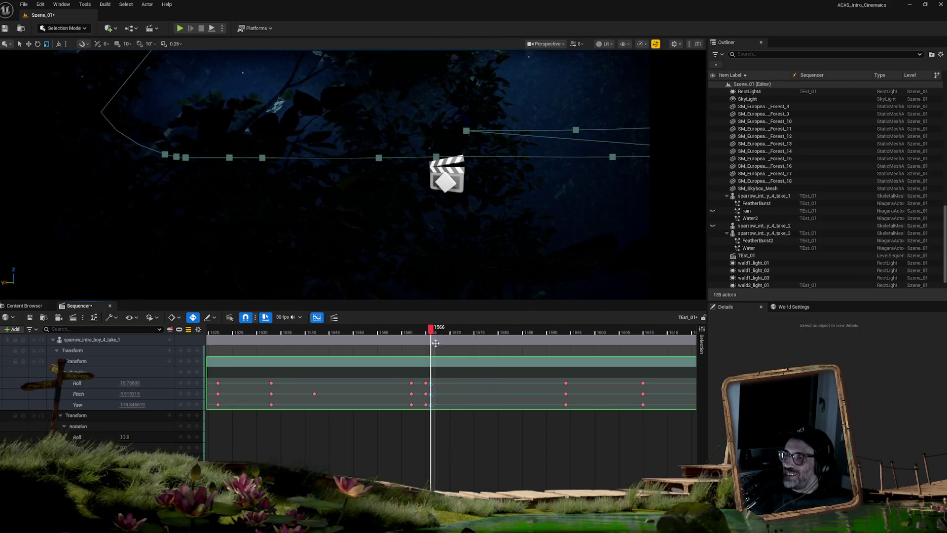
key(space)
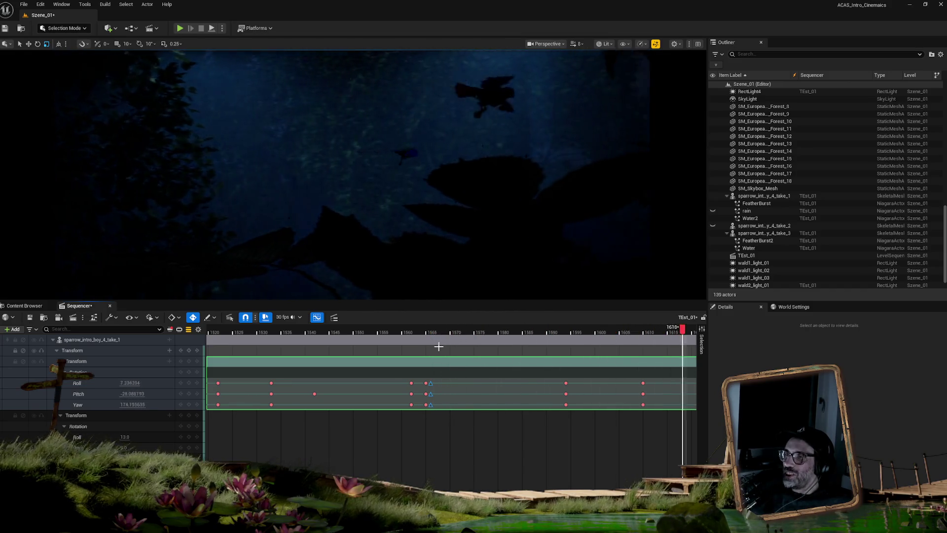
click(557, 332)
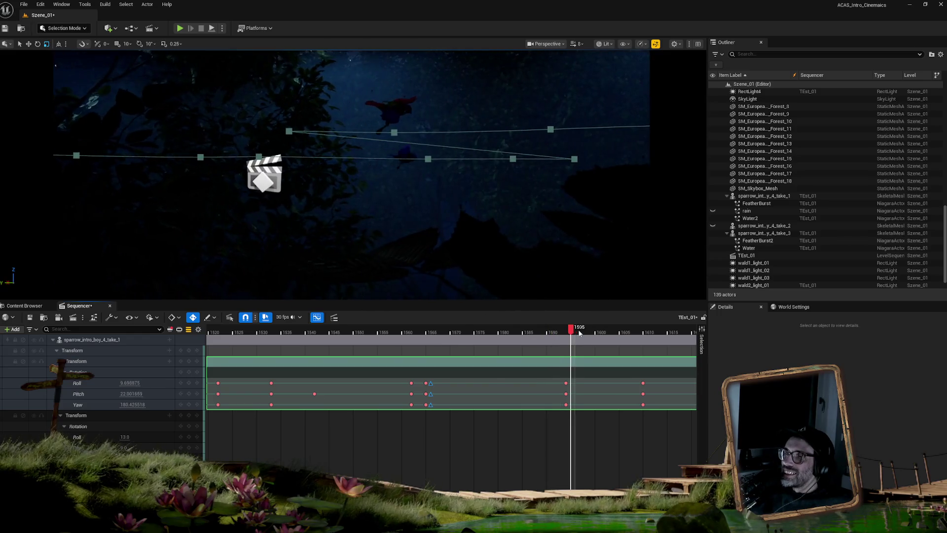
click(551, 332)
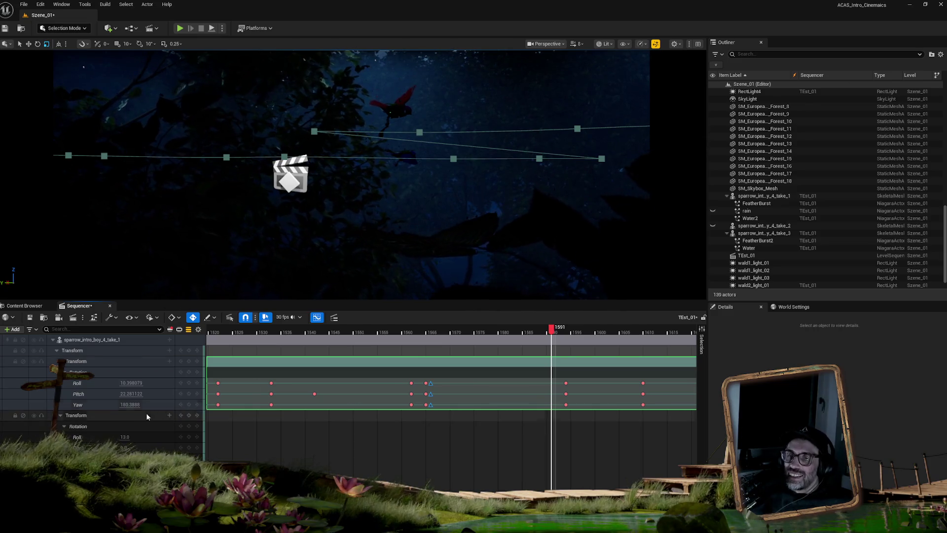
click(317, 317)
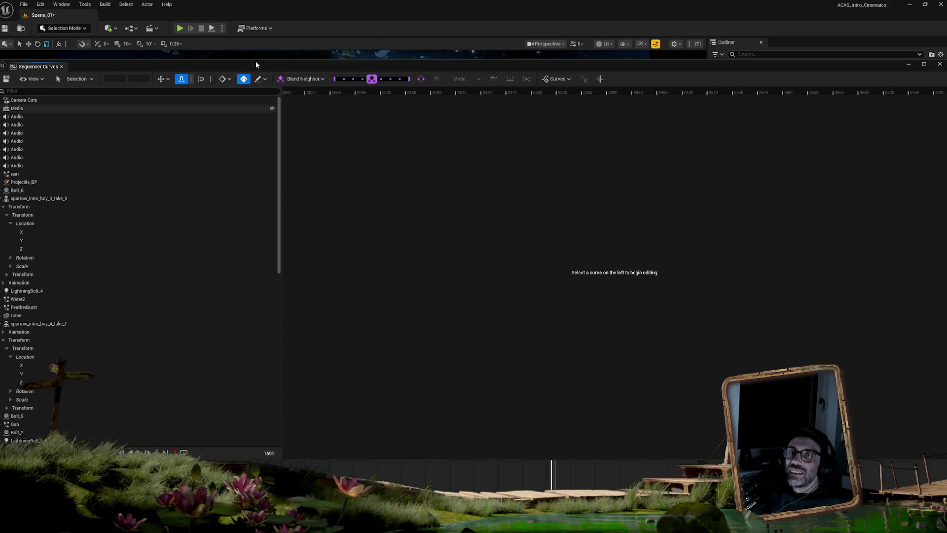
Step: Shrink the Sequencer Curves editor to a floating window on the right and scrub to about frame 1594
double_click(266, 63)
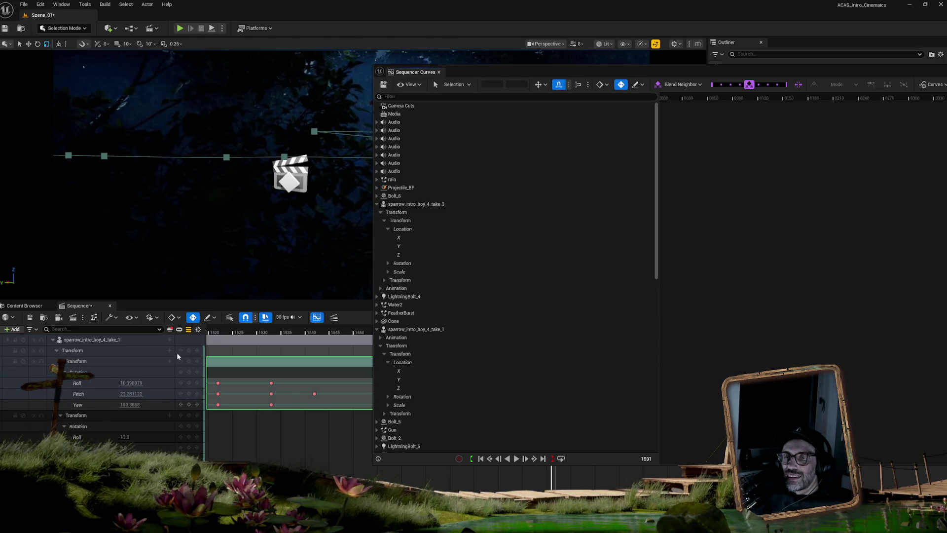
scroll(250, 413, up, 10)
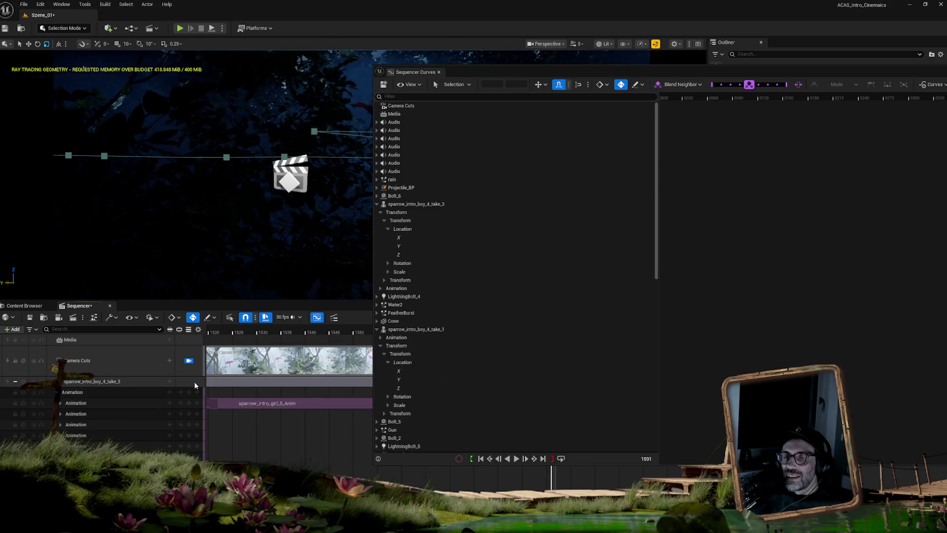
scroll(198, 417, down, 5)
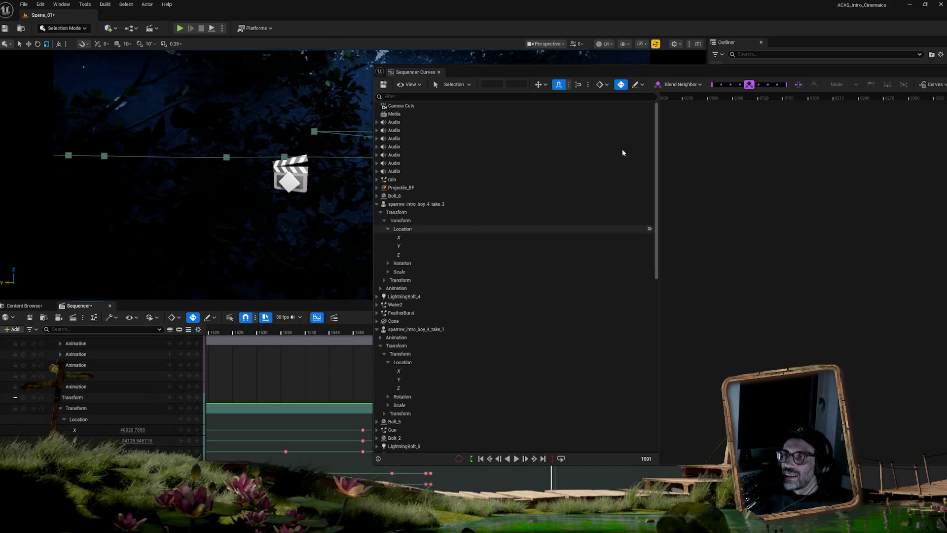
drag(636, 72, 903, 82)
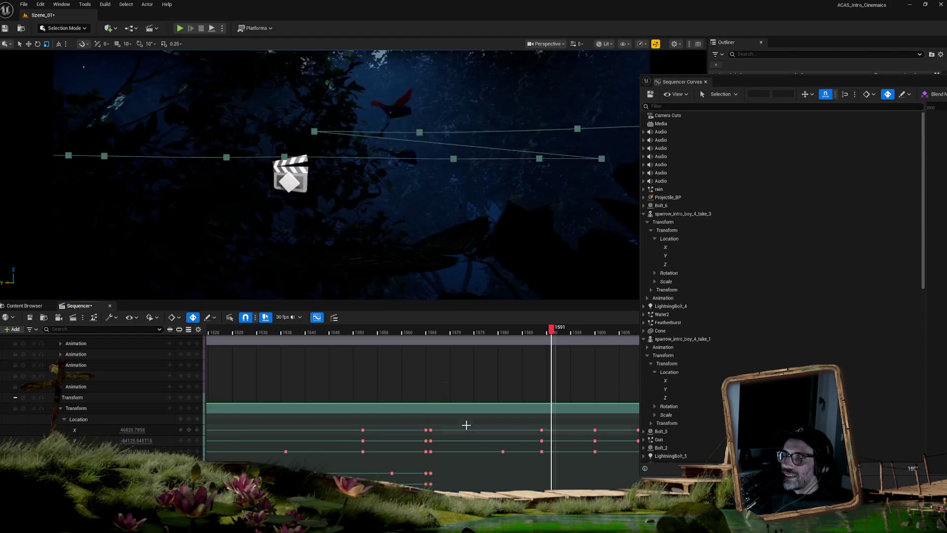
scroll(467, 423, down, 3)
scroll(473, 423, down, 2)
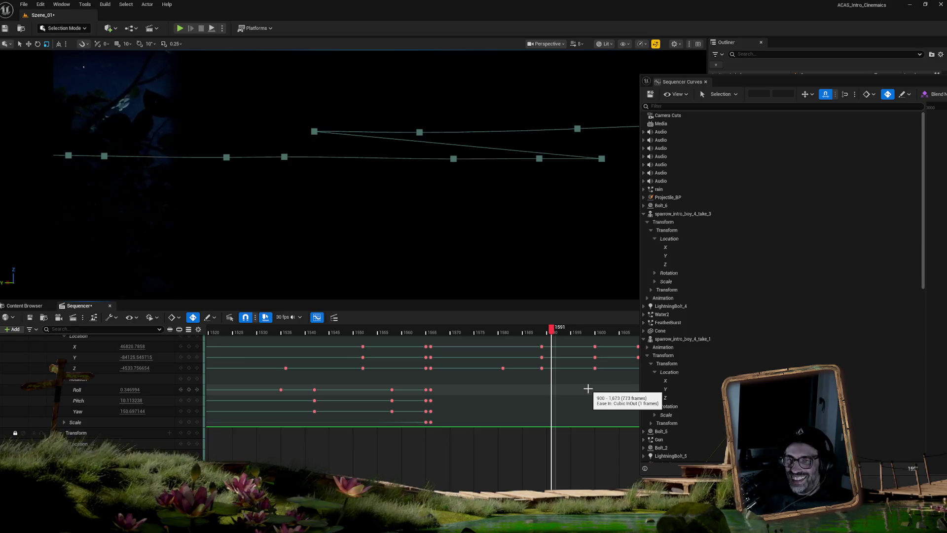
mouse_move(555, 332)
mouse_down()
mouse_move(611, 331)
mouse_move(595, 331)
mouse_up()
Step: At frame 1601, select the sparrow in the viewport and scroll to its Transform Location and Rotation rows
scroll(488, 390, up, 3)
scroll(493, 398, up, 1)
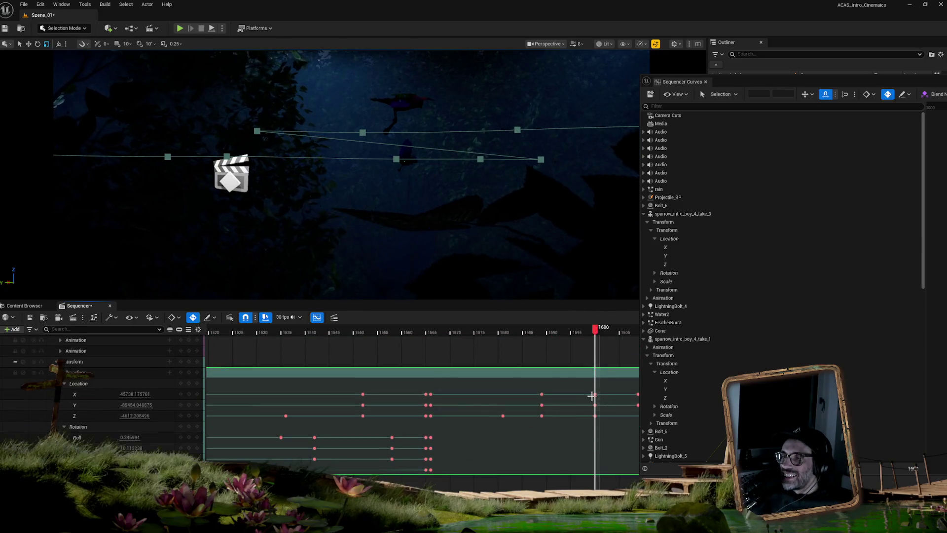
mouse_move(597, 330)
mouse_down()
mouse_move(519, 331)
mouse_move(635, 326)
mouse_up()
click(600, 329)
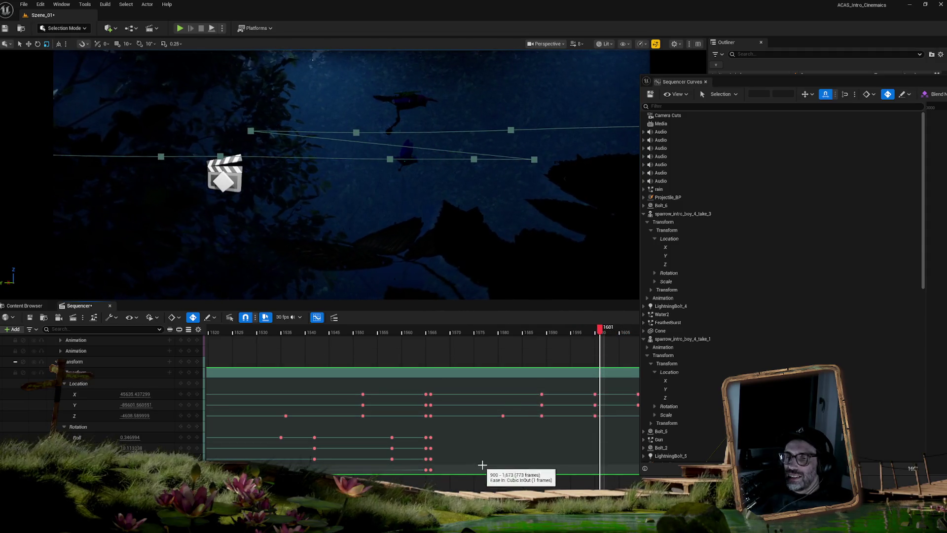
scroll(535, 446, down, 3)
scroll(539, 420, up, 3)
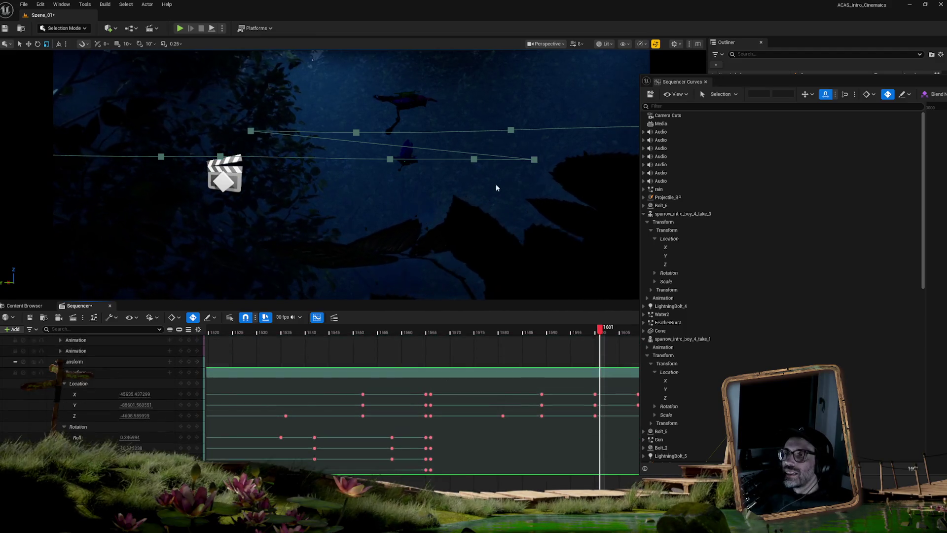
click(415, 110)
scroll(548, 402, up, 5)
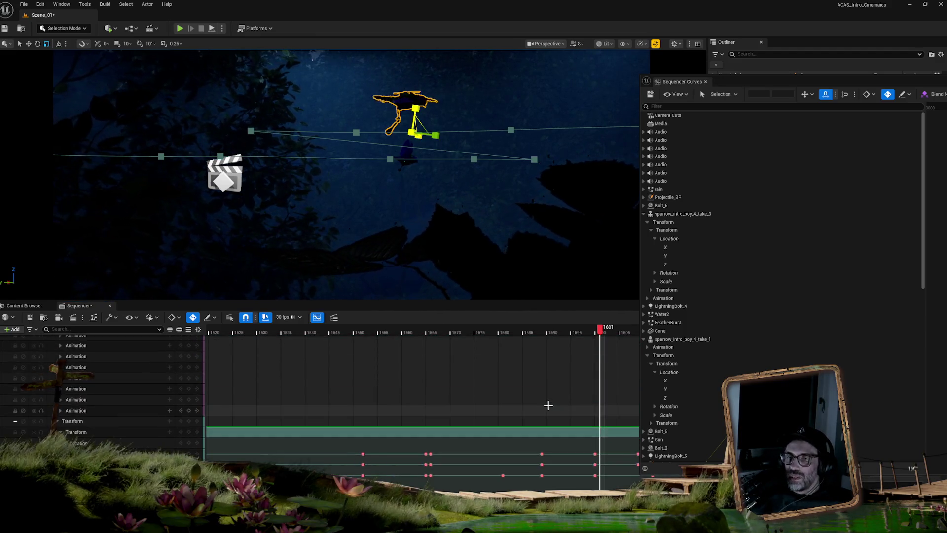
scroll(547, 405, down, 10)
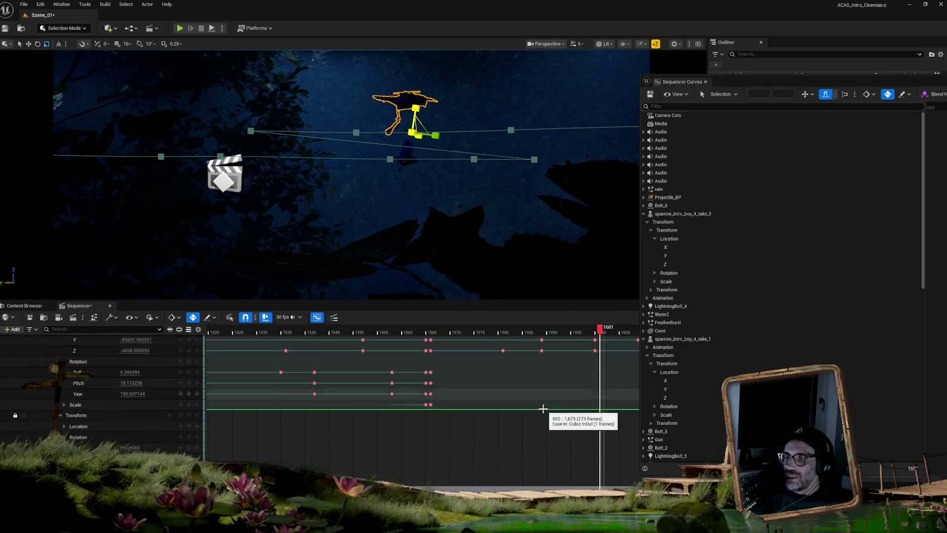
scroll(543, 410, down, 5)
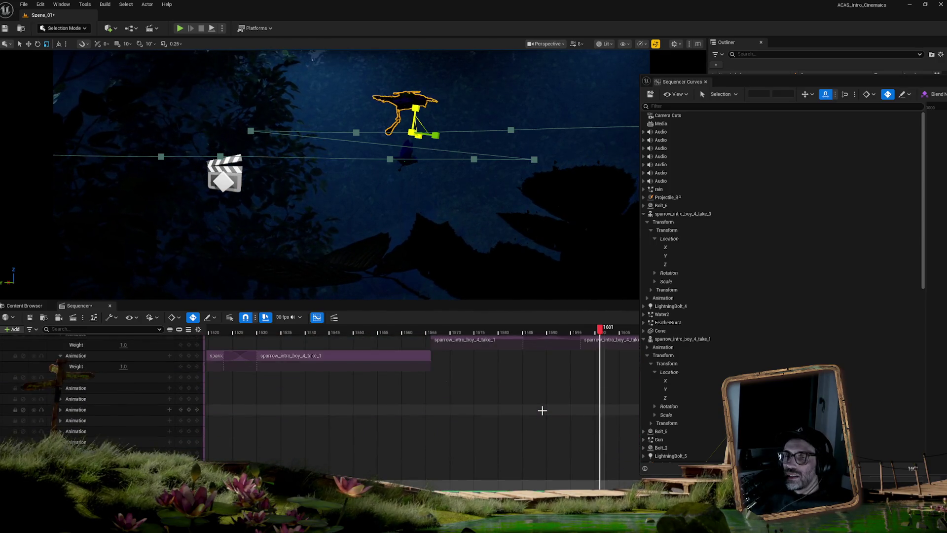
scroll(542, 411, down, 10)
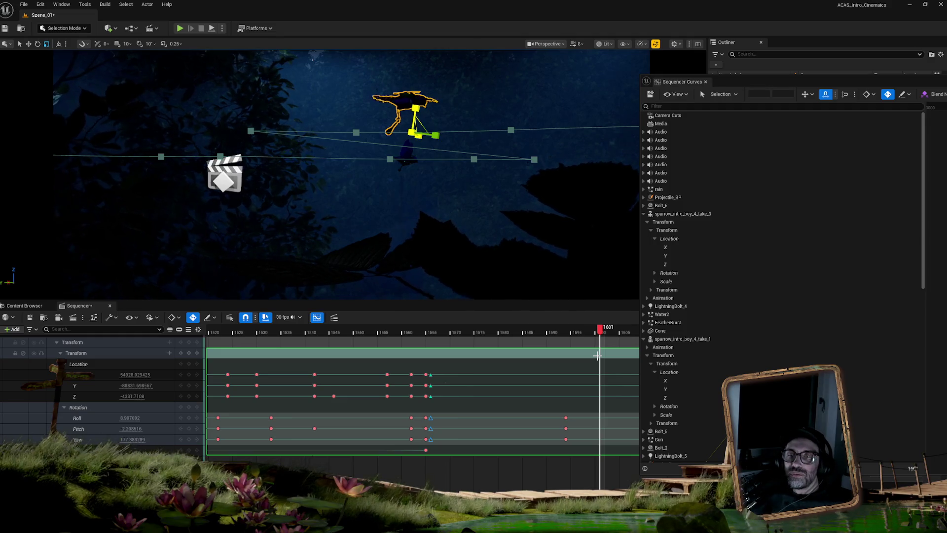
Step: Move the Curves window aside and select the Location X, Y and Z rows to isolate those curves
drag(744, 86, 924, 86)
mouse_move(600, 329)
mouse_down()
mouse_move(551, 329)
mouse_move(562, 329)
mouse_up()
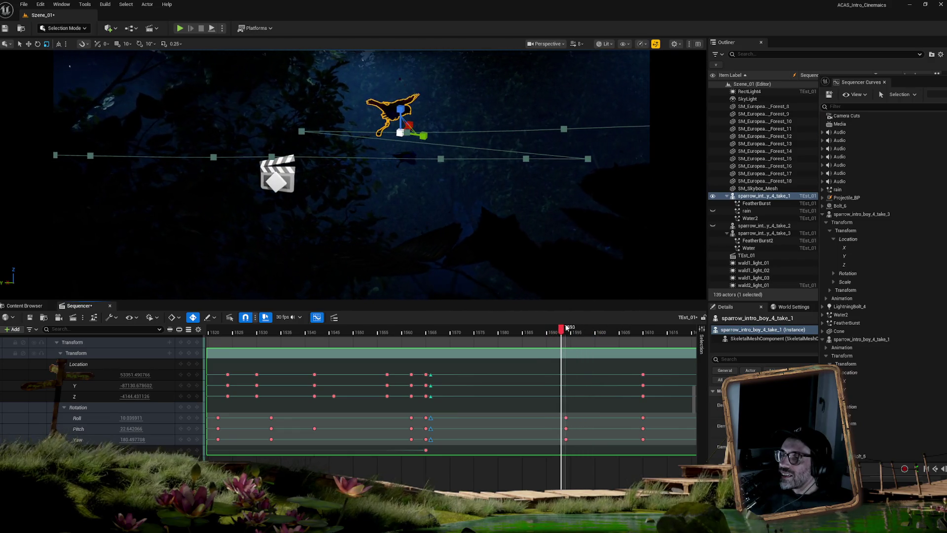
click(74, 375)
shift+click(74, 396)
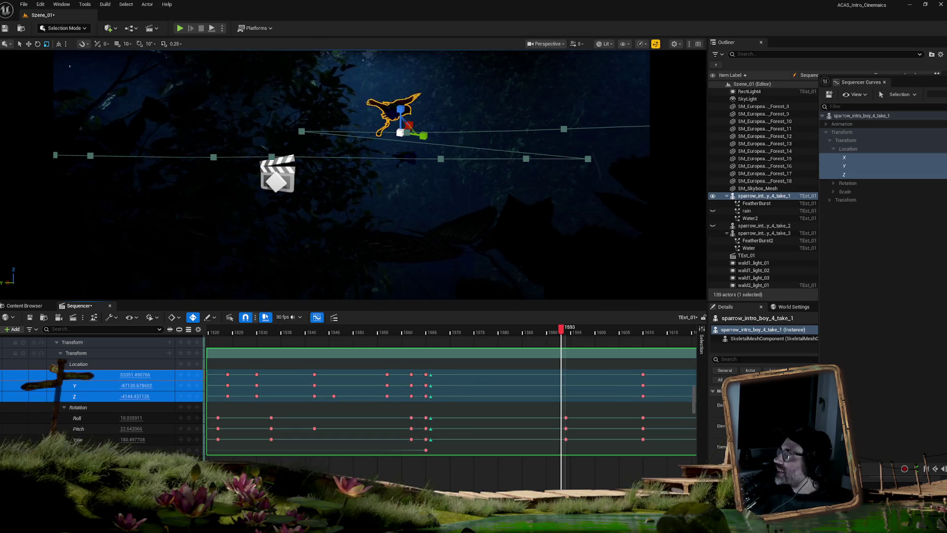
Step: Break the red location key's tangents near the playhead and reshape the red curve
mouse_move(925, 87)
mouse_down()
mouse_move(793, 143)
mouse_move(416, 110)
mouse_up()
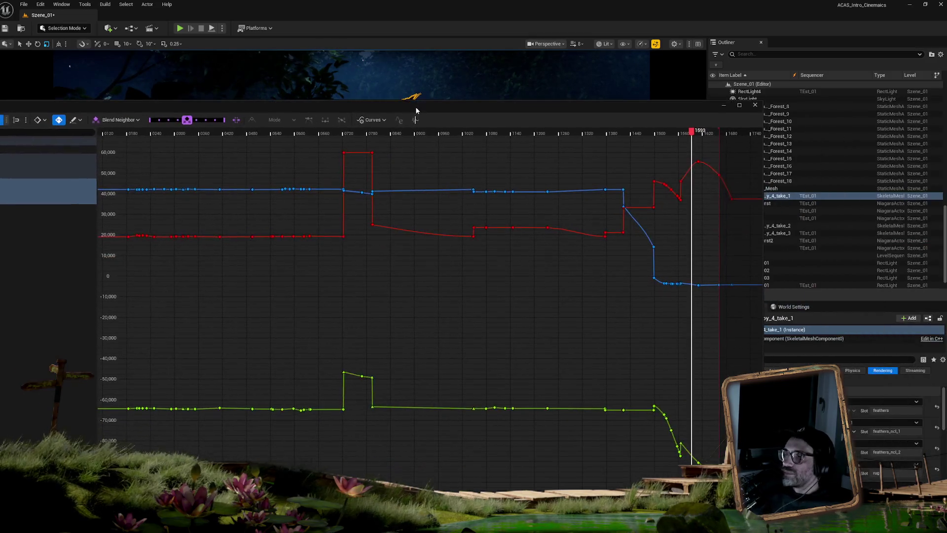
scroll(711, 182, up, 2)
scroll(709, 180, up, 2)
drag(707, 115, 534, 214)
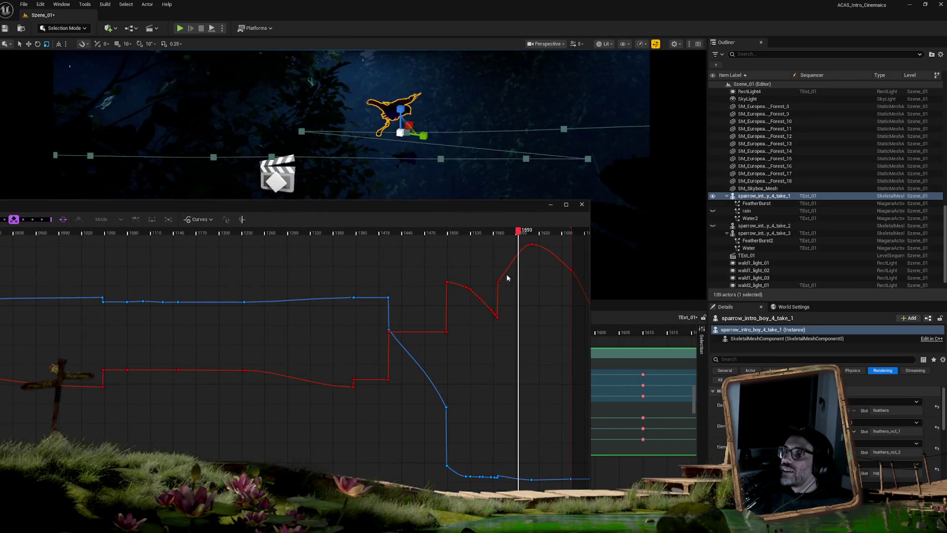
right_click(498, 284)
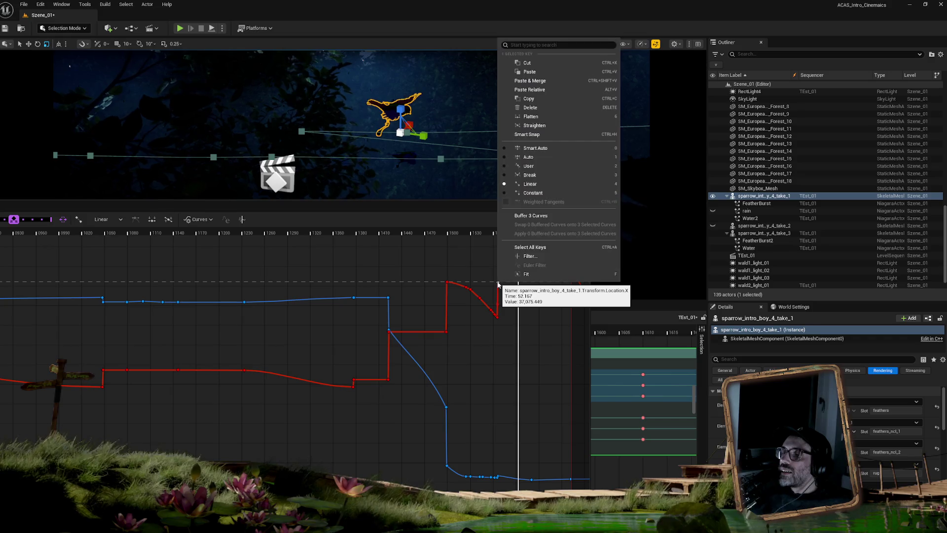
click(537, 175)
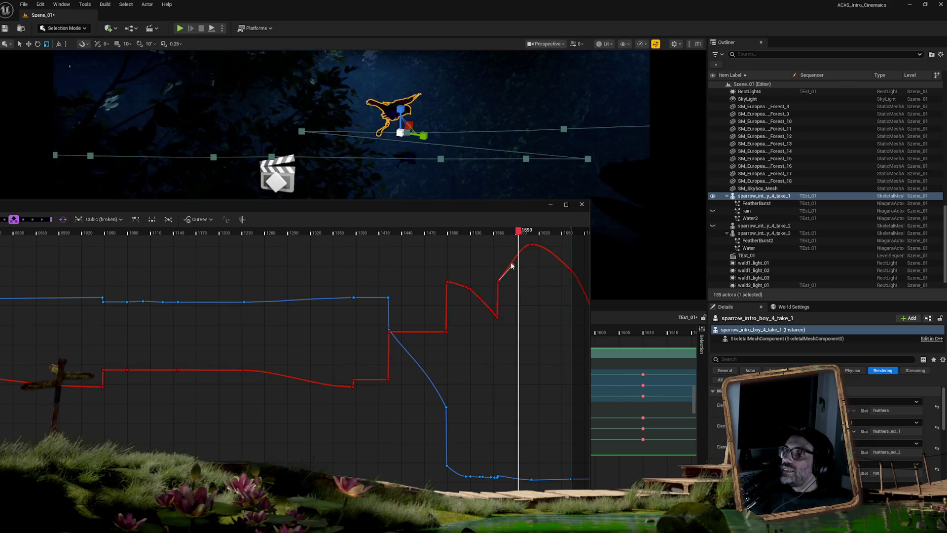
drag(513, 267, 507, 262)
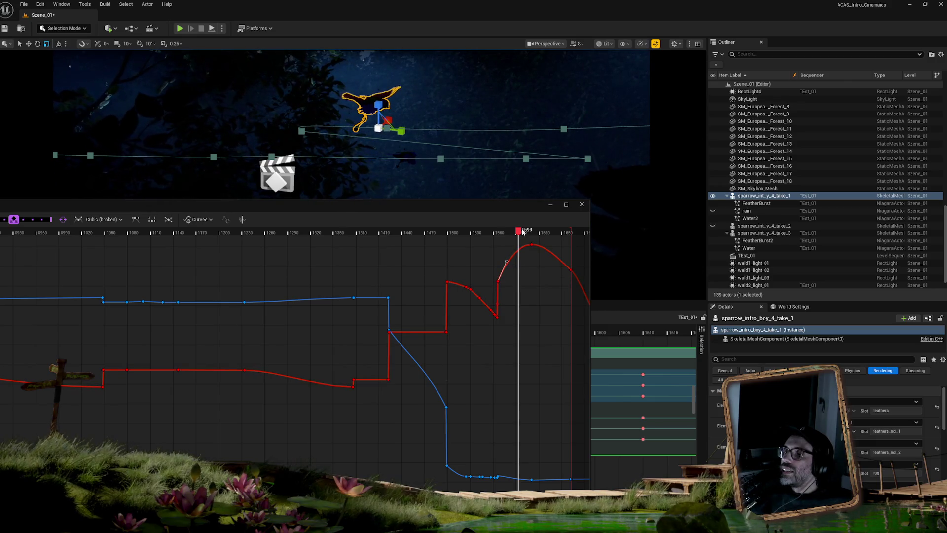
mouse_move(518, 231)
mouse_down()
mouse_move(509, 232)
mouse_move(537, 232)
mouse_move(499, 232)
mouse_up()
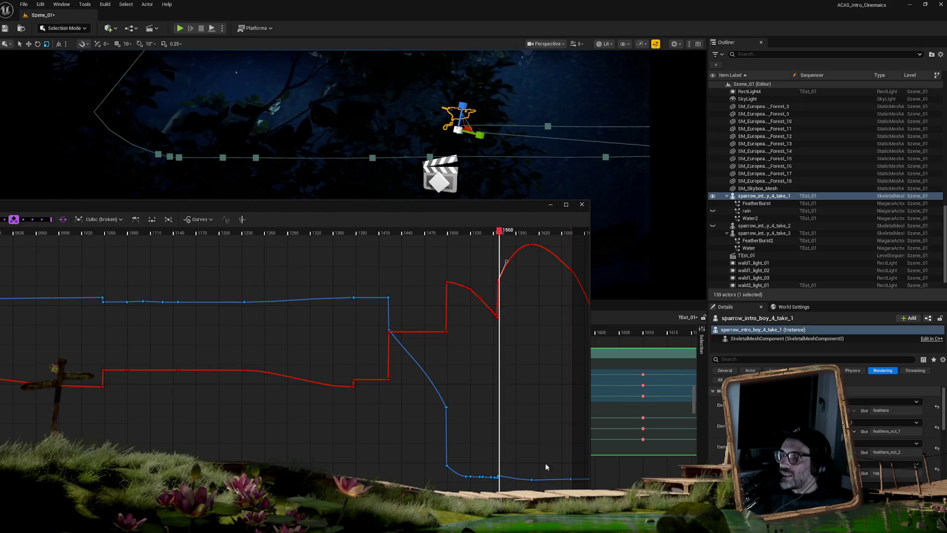
Step: Break the blue curve key's tangents at the playhead, pull its outgoing tangent down, and dock the editor
scroll(525, 479, up, 5)
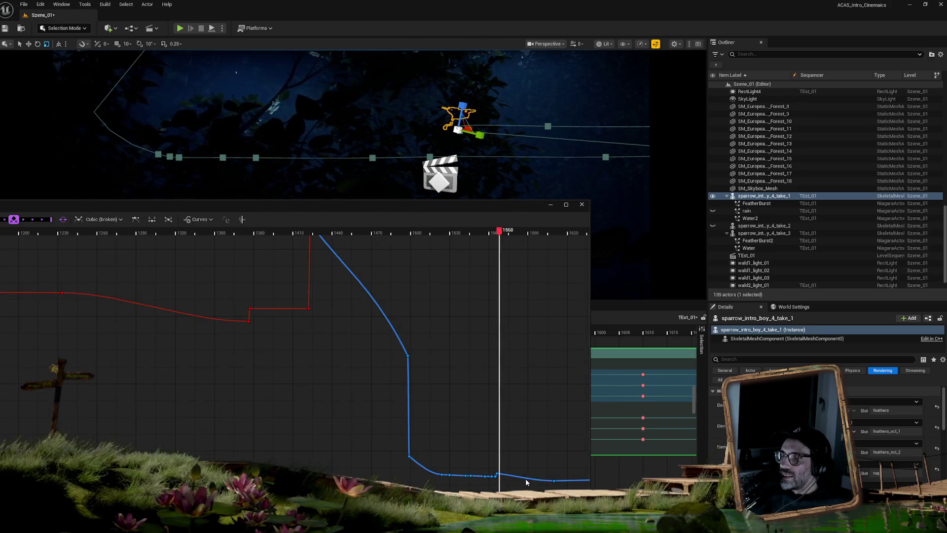
click(495, 469)
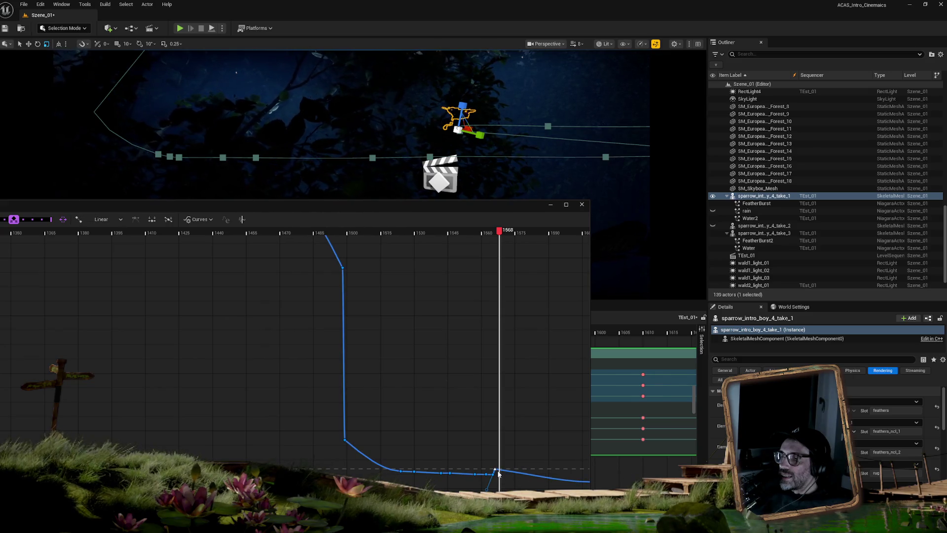
right_click(495, 470)
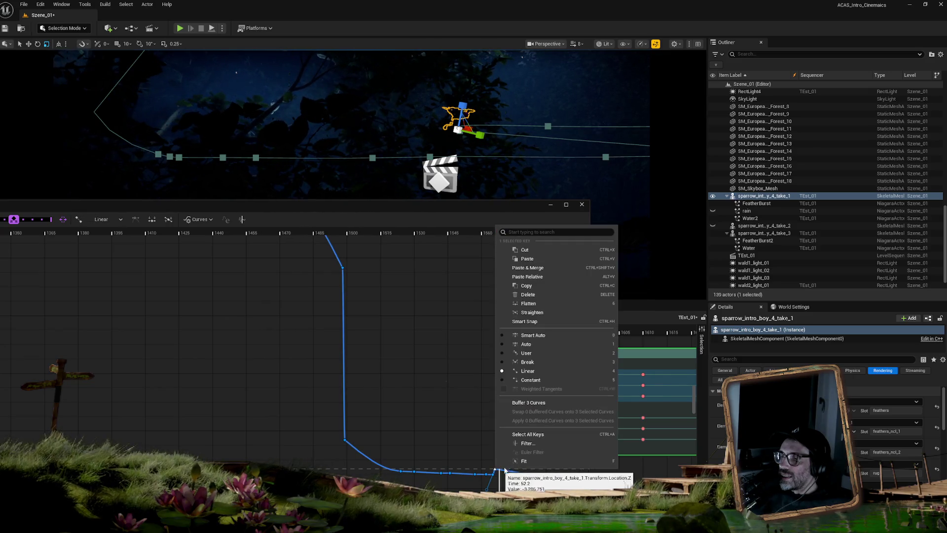
click(527, 362)
drag(516, 472, 514, 475)
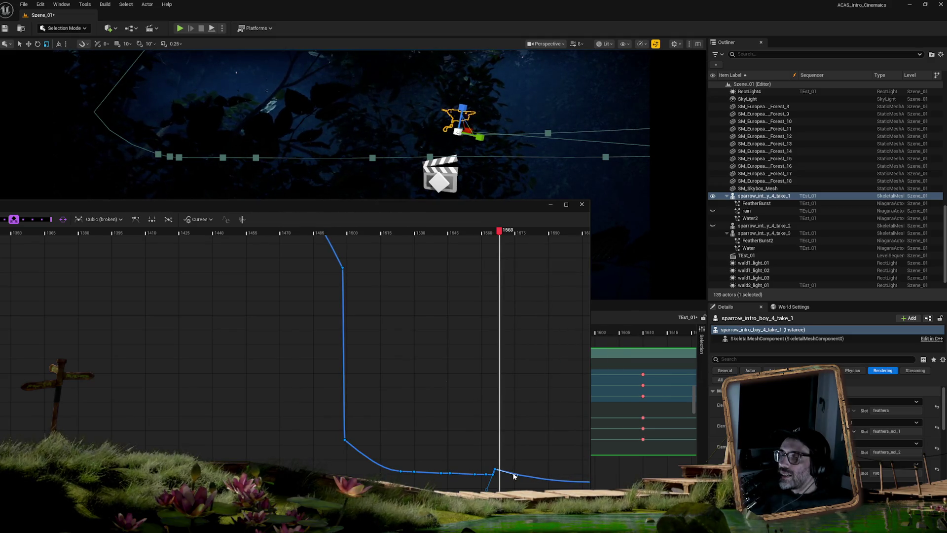
mouse_move(147, 206)
mouse_down()
mouse_move(264, 324)
mouse_move(224, 342)
mouse_up()
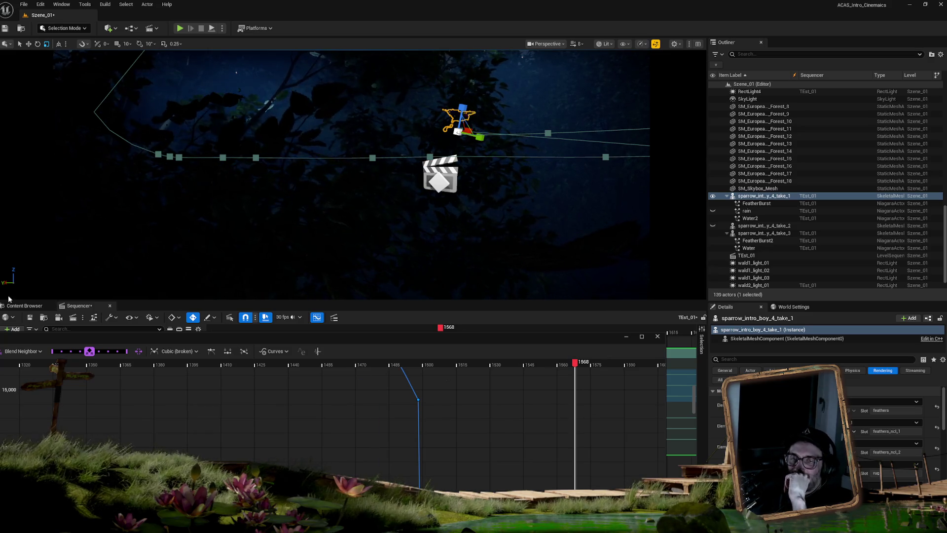
Step: Drag the curve editor down to uncover the sparrow's Location and Rotation key rows near frame 1580
drag(395, 336, 395, 377)
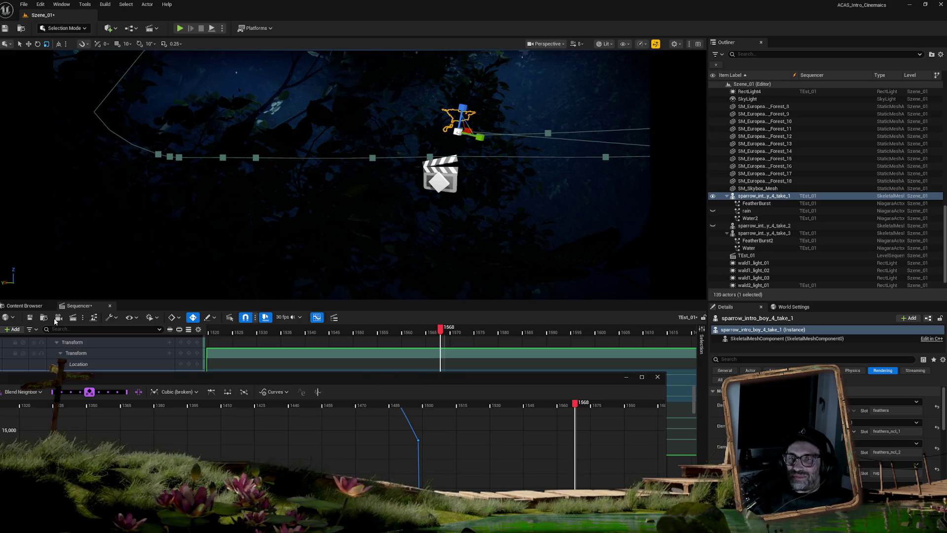
mouse_move(557, 383)
mouse_down()
mouse_move(578, 301)
mouse_move(546, 412)
mouse_move(542, 390)
mouse_up()
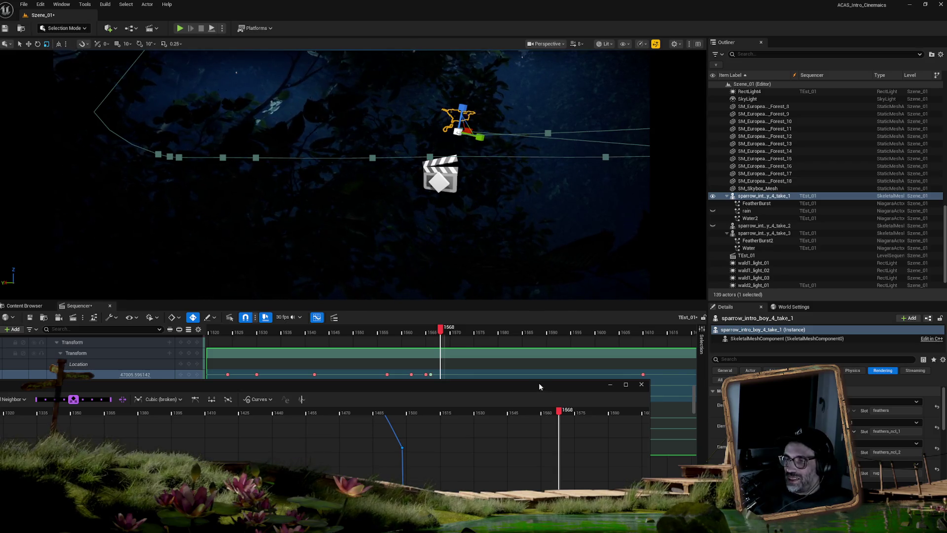
mouse_move(519, 384)
mouse_down()
mouse_move(492, 437)
mouse_move(418, 466)
mouse_up()
mouse_move(440, 332)
mouse_down()
mouse_move(521, 333)
mouse_move(433, 336)
mouse_up()
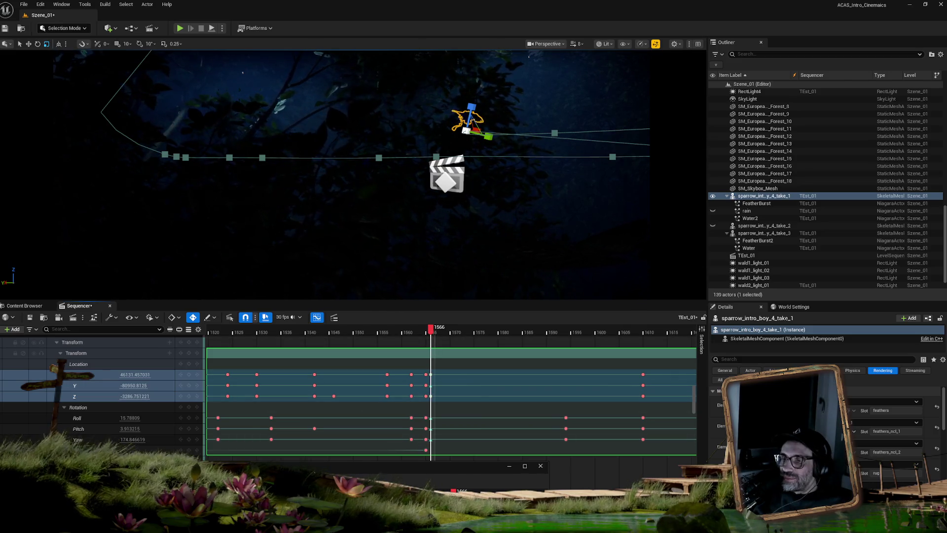
Step: Enlarge the curve graph and zoom in on the red, blue and green curves around frame 1566
mouse_move(312, 469)
mouse_down()
mouse_move(345, 452)
mouse_move(394, 392)
mouse_up()
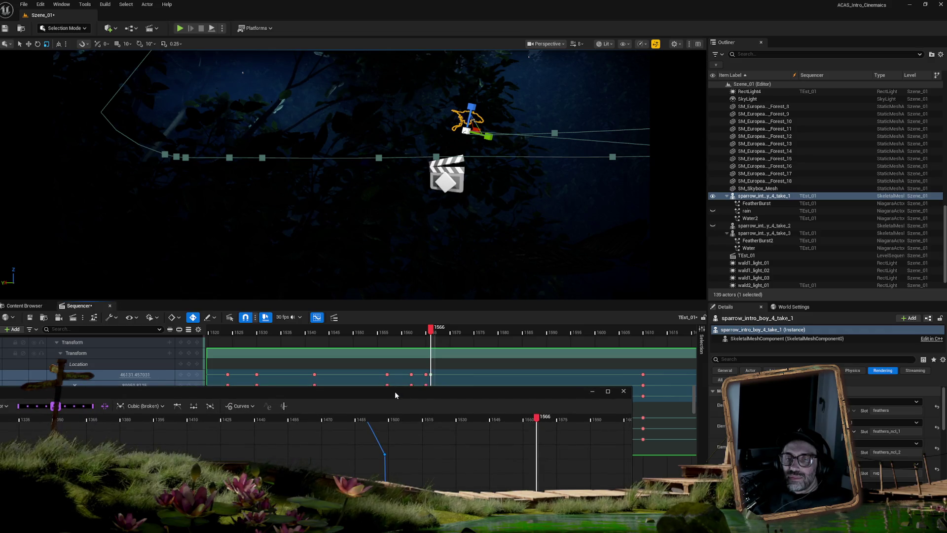
mouse_move(394, 392)
mouse_down()
mouse_move(453, 250)
mouse_move(448, 172)
mouse_move(368, 148)
mouse_up()
scroll(523, 336, down, 3)
mouse_move(537, 208)
mouse_down()
mouse_move(498, 392)
mouse_move(486, 331)
mouse_move(477, 356)
mouse_move(463, 359)
mouse_up()
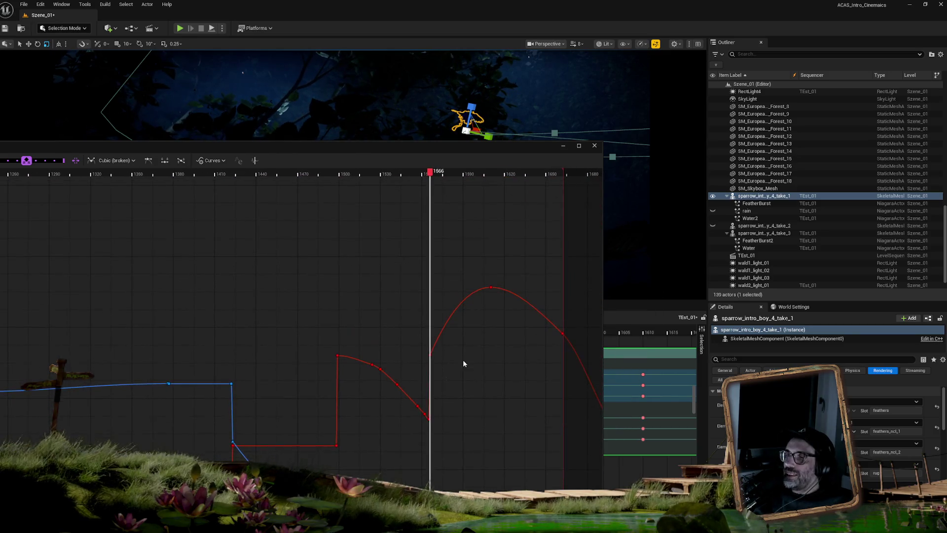
scroll(463, 376, down, 3)
mouse_move(457, 438)
mouse_down()
mouse_move(453, 271)
mouse_move(437, 360)
mouse_up()
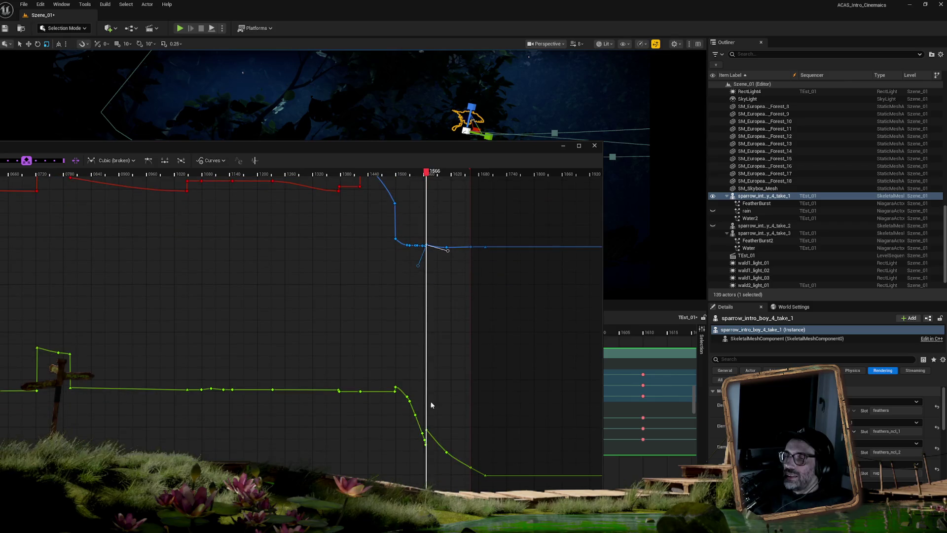
scroll(427, 415, up, 6)
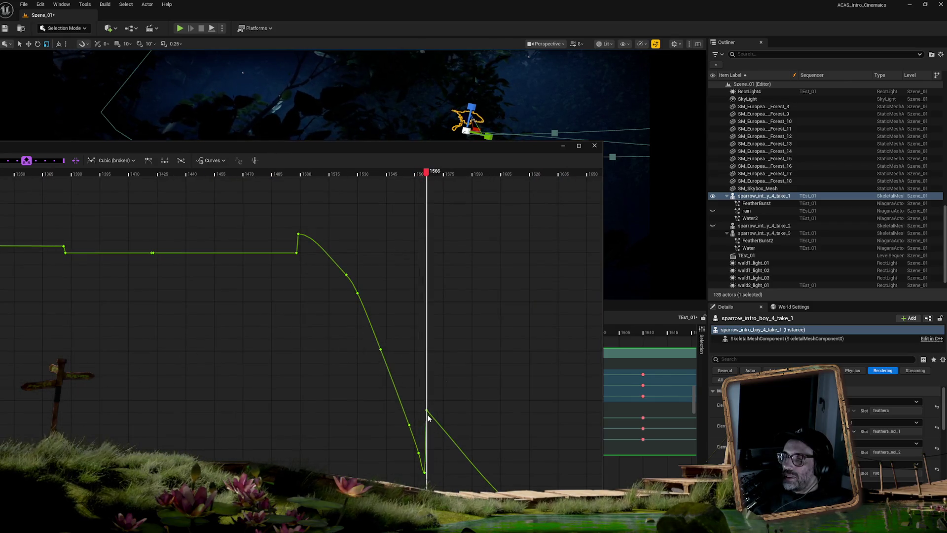
Step: Break the green key's tangents at frame 1566, select its outgoing handle, and scrub to frame 1617 to check
right_click(426, 410)
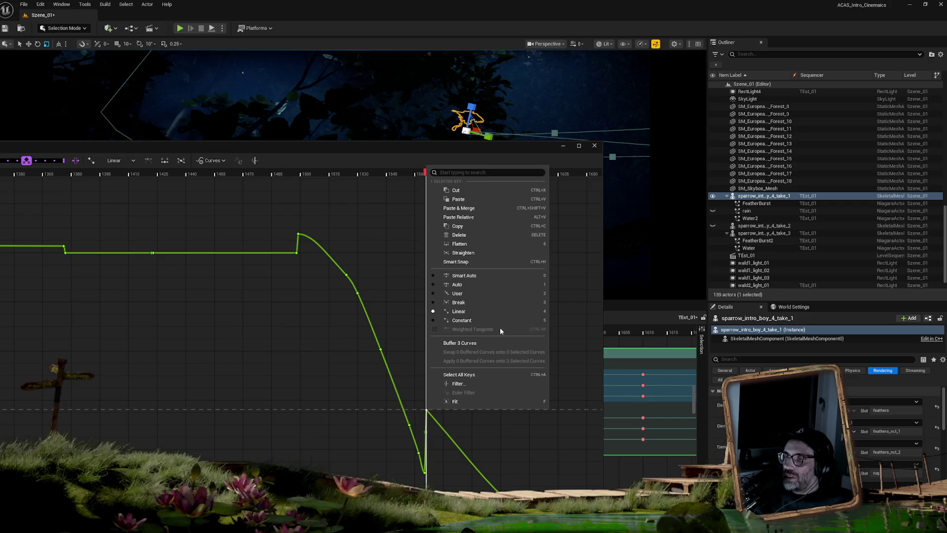
click(462, 304)
click(441, 428)
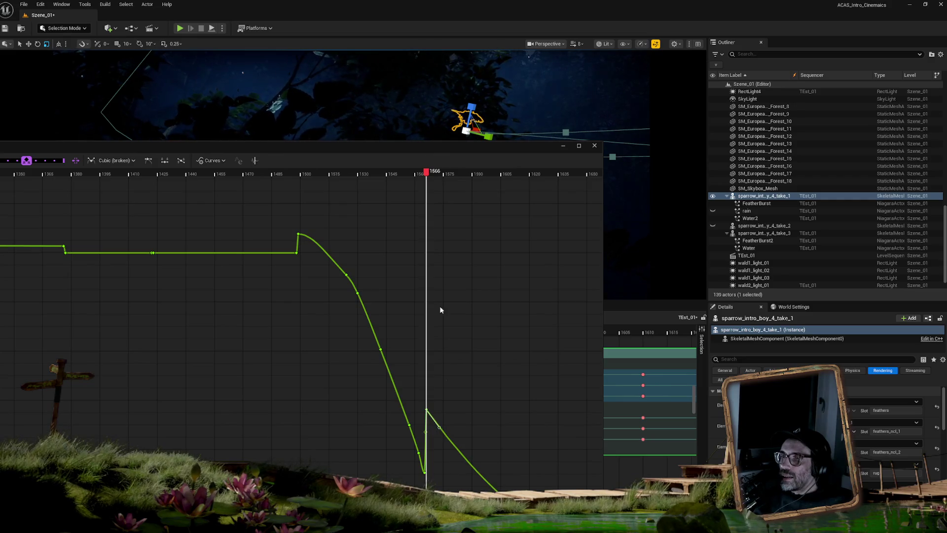
drag(430, 173, 467, 178)
mouse_move(478, 176)
mouse_down()
mouse_move(543, 179)
mouse_move(431, 184)
mouse_up()
drag(434, 146, 143, 389)
Step: Clear the actor selection and play and scrub the shot from frame 1561 through 1607
click(720, 85)
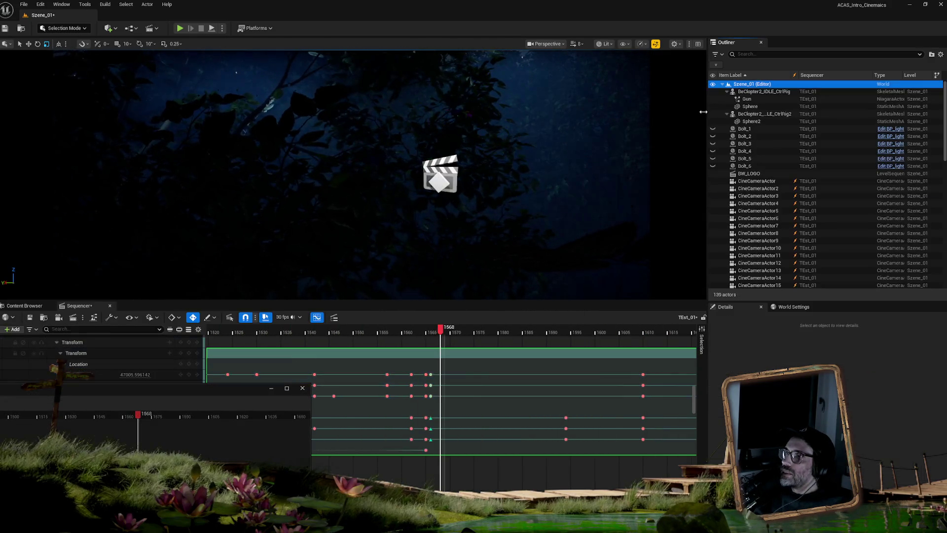
click(409, 331)
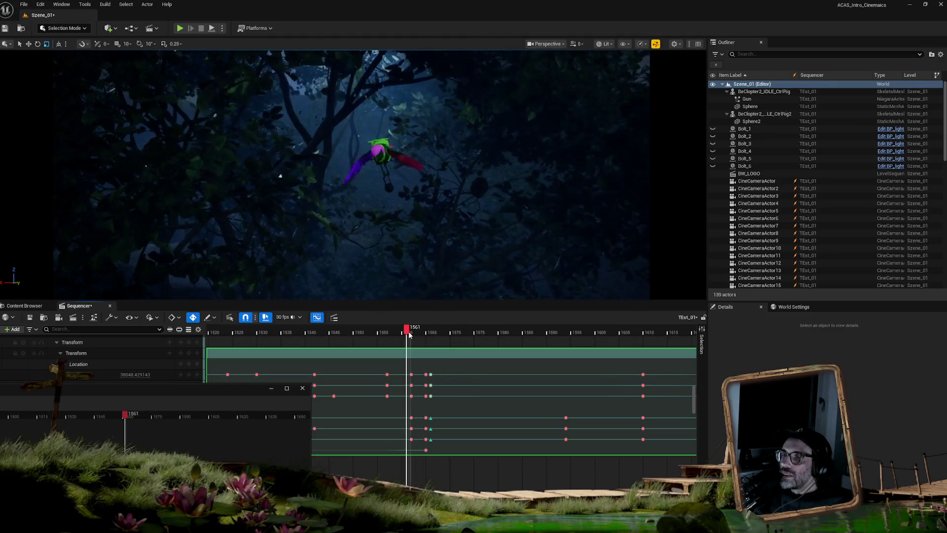
key(space)
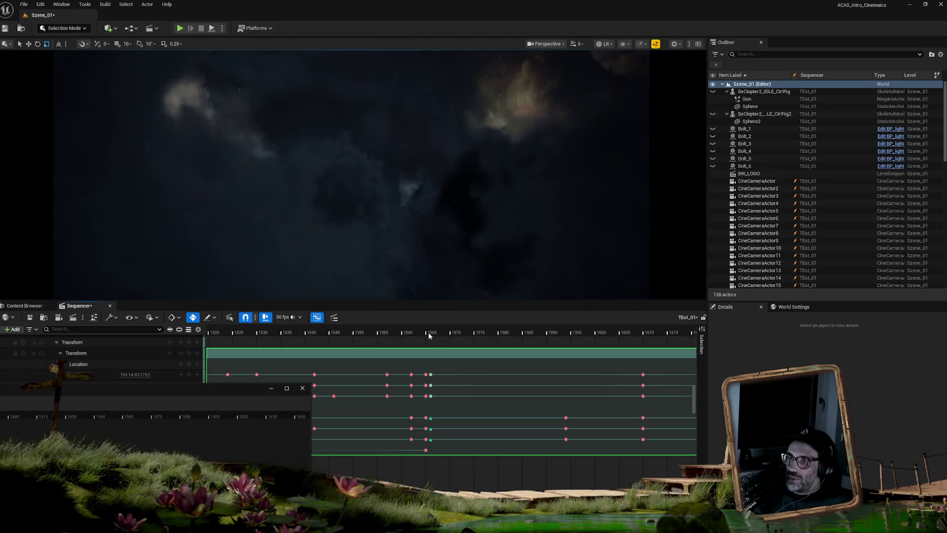
click(422, 334)
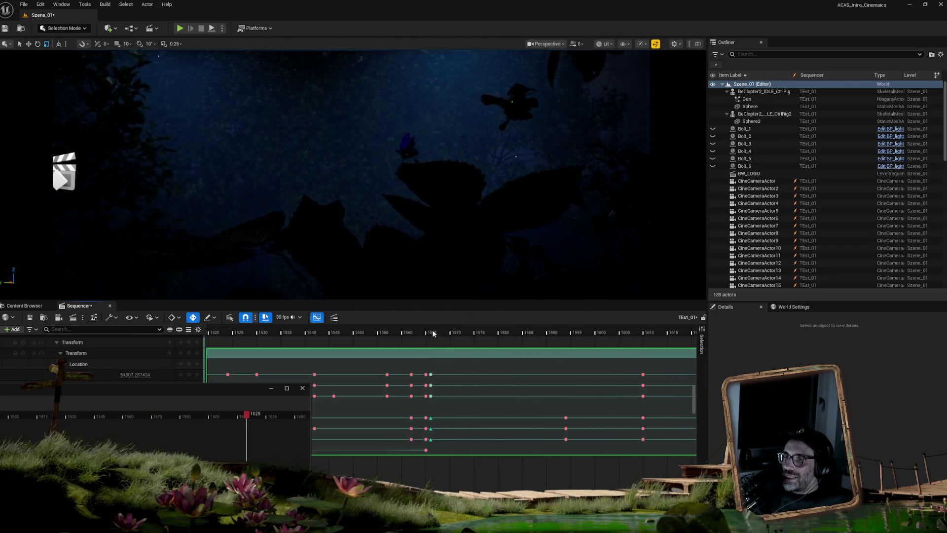
click(426, 332)
click(433, 333)
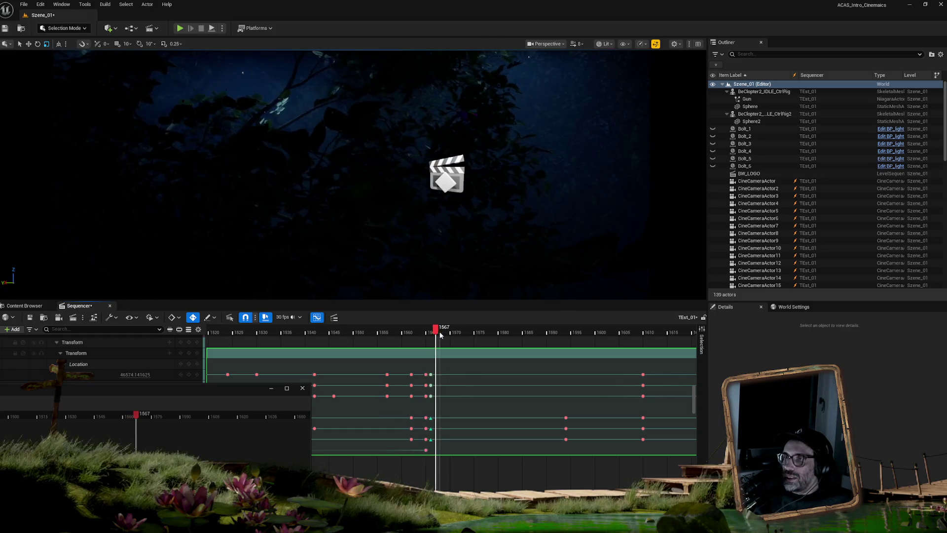
mouse_move(473, 333)
mouse_down()
mouse_move(592, 333)
mouse_move(491, 325)
mouse_up()
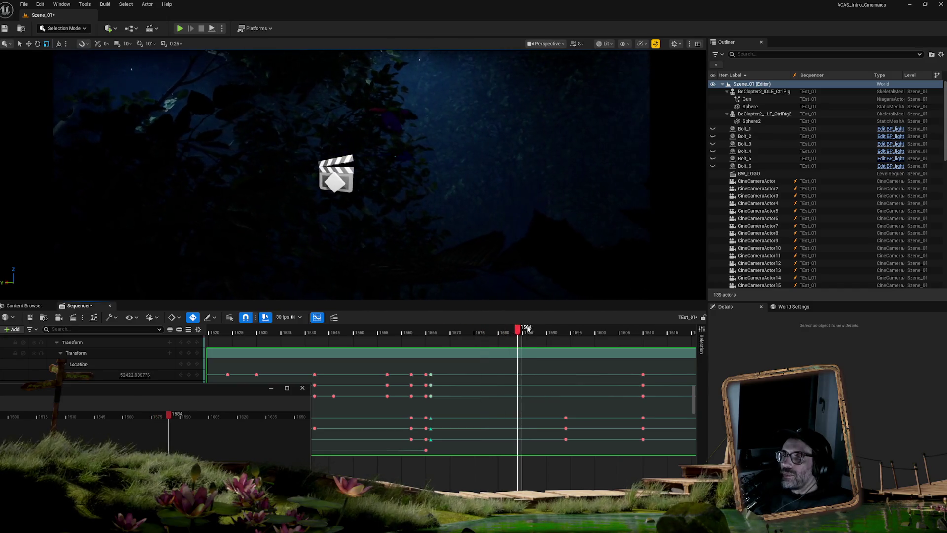
mouse_move(551, 329)
mouse_down()
mouse_move(641, 331)
mouse_move(527, 331)
mouse_move(638, 338)
mouse_move(559, 338)
mouse_up()
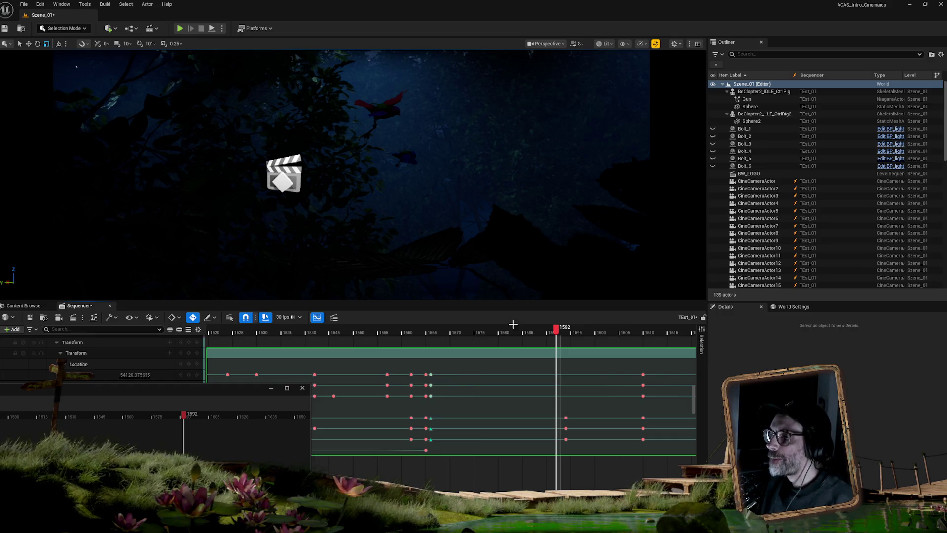
mouse_move(543, 332)
mouse_down()
mouse_move(513, 331)
mouse_move(647, 332)
mouse_move(485, 335)
mouse_up()
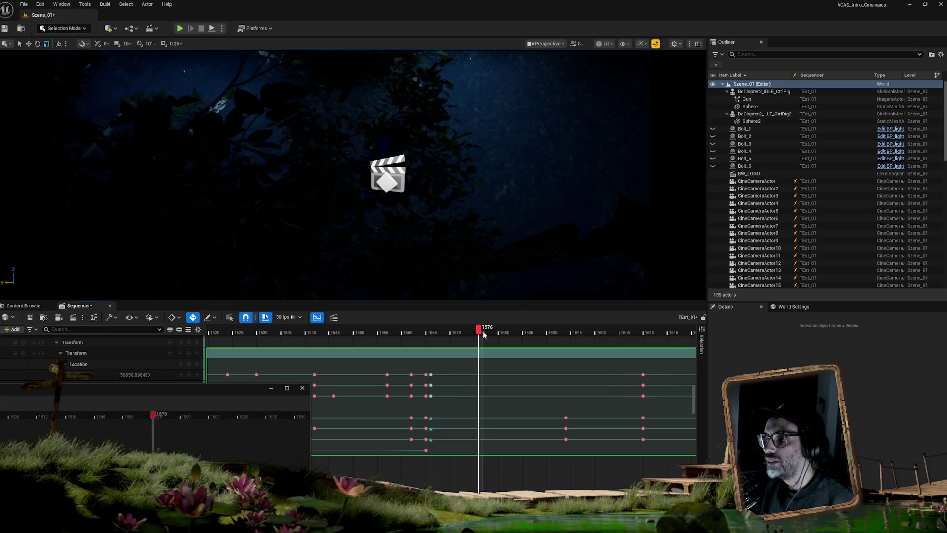
Step: Move the floating curve editor off the Sequencer track list
drag(229, 392, 792, 104)
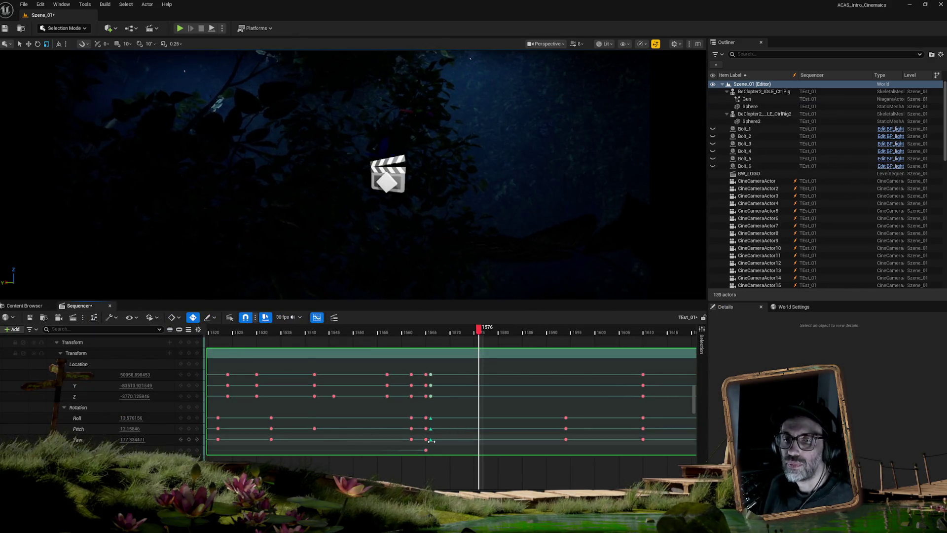
scroll(490, 444, down, 3)
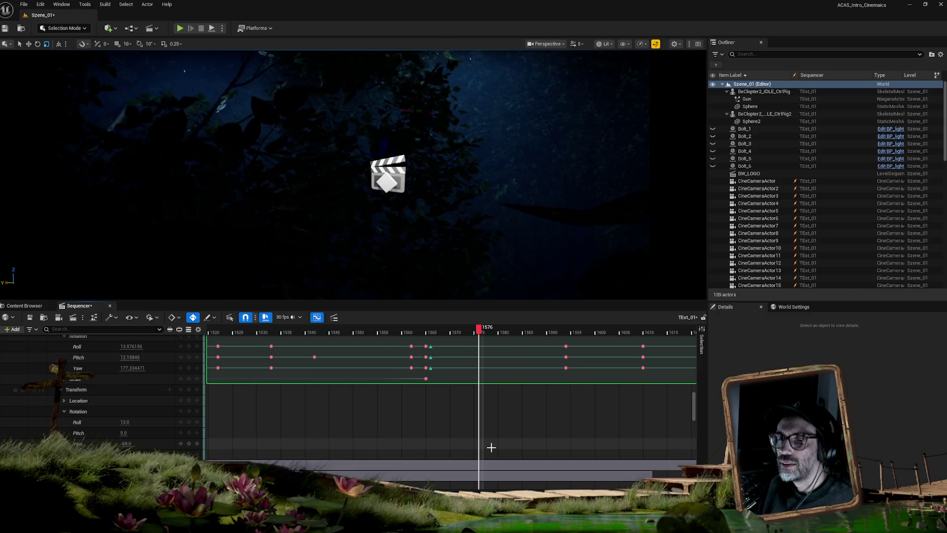
scroll(491, 447, up, 3)
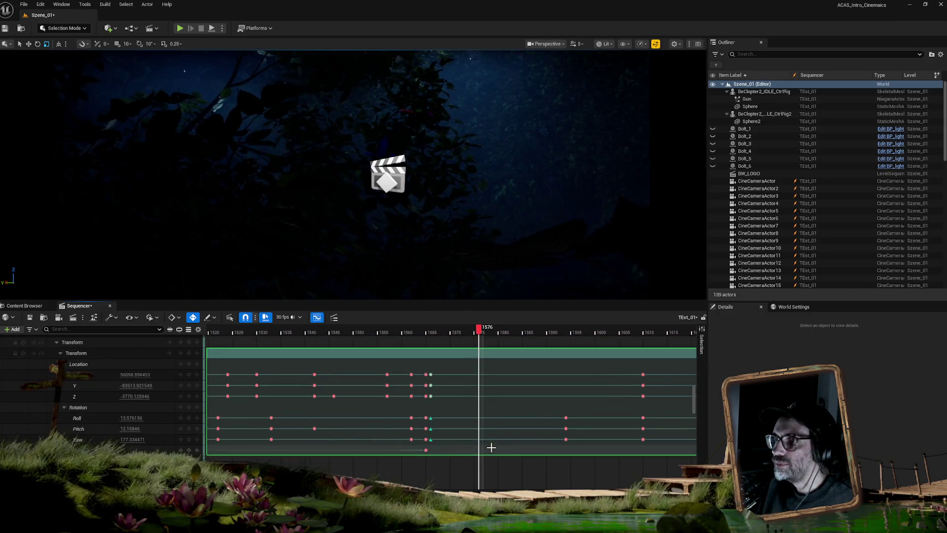
Step: Key the sparrow's Location and Rotation at frame 1579
click(148, 374)
shift+click(148, 396)
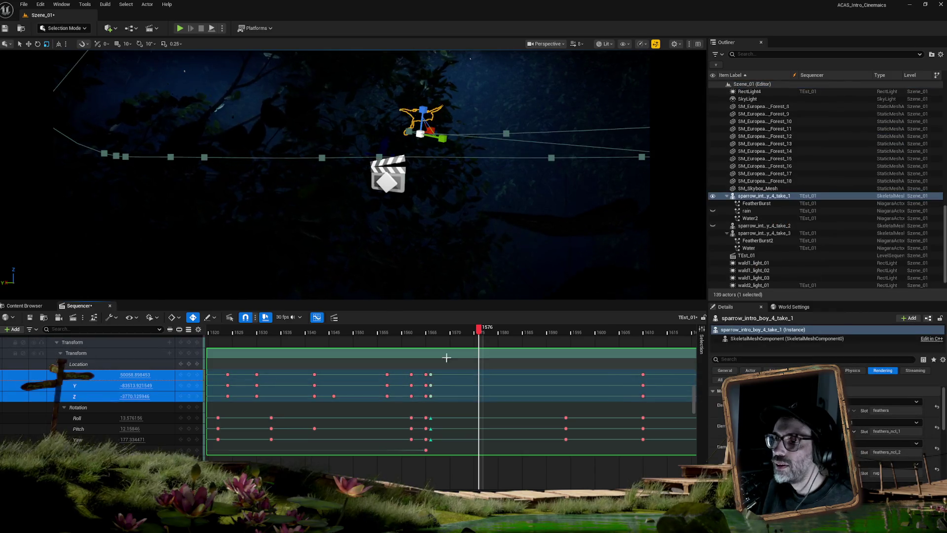
mouse_move(480, 336)
mouse_down()
mouse_move(433, 347)
mouse_move(610, 332)
mouse_move(437, 336)
mouse_move(510, 334)
mouse_move(499, 331)
mouse_up()
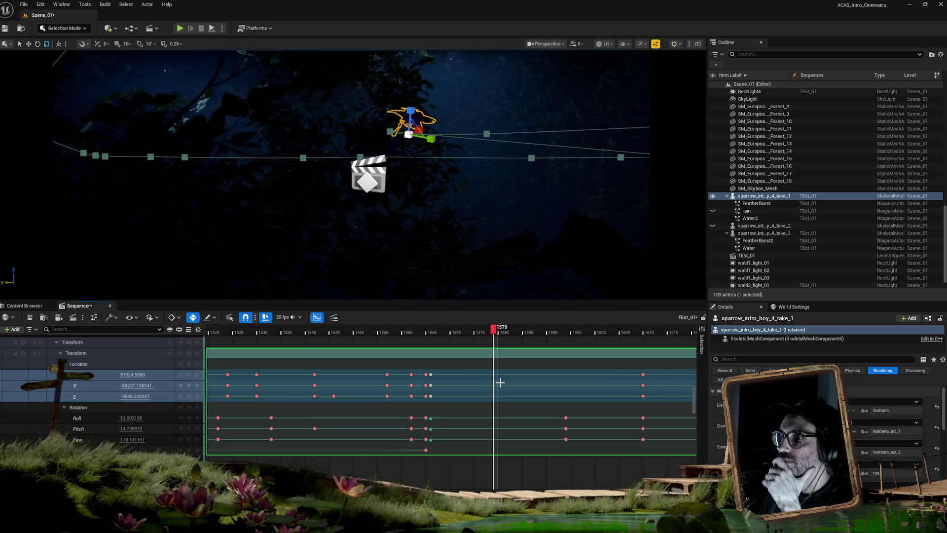
click(189, 376)
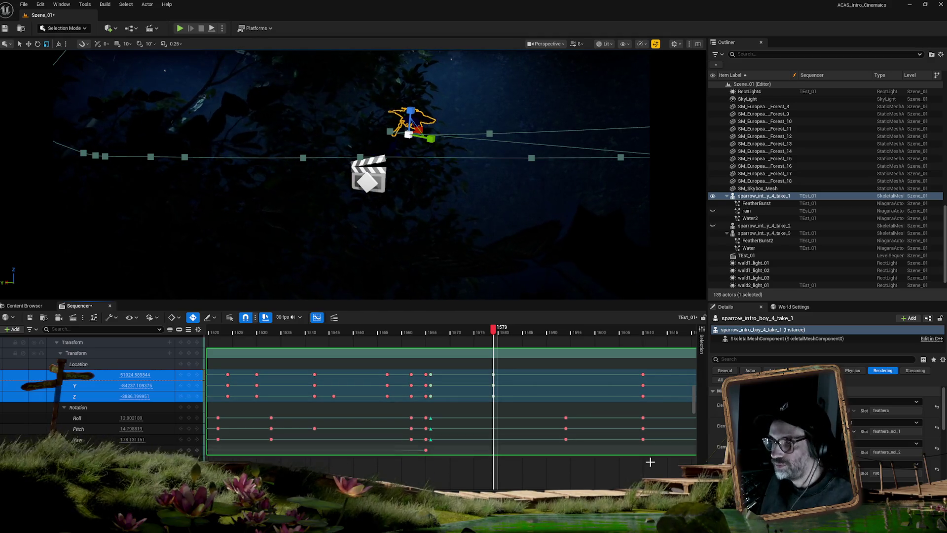
drag(644, 467, 454, 466)
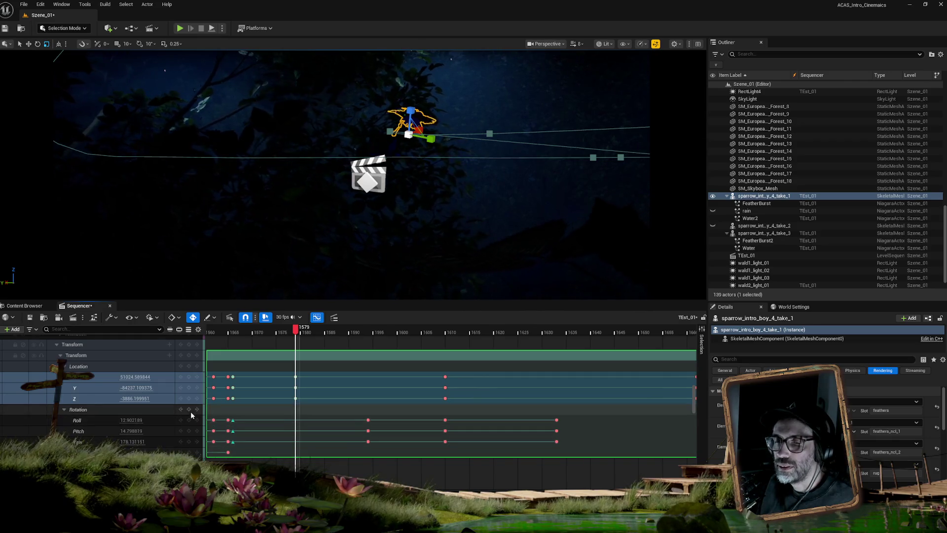
click(190, 411)
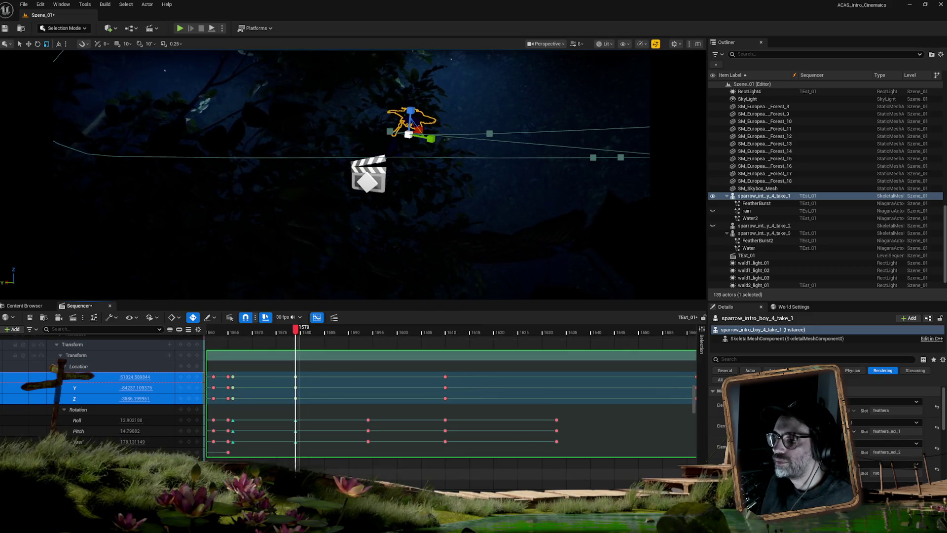
Step: Marquee-select the sparrow's keys after frame 1579 and move them earlier, then deselect
drag(655, 343, 630, 342)
scroll(619, 372, down, 3)
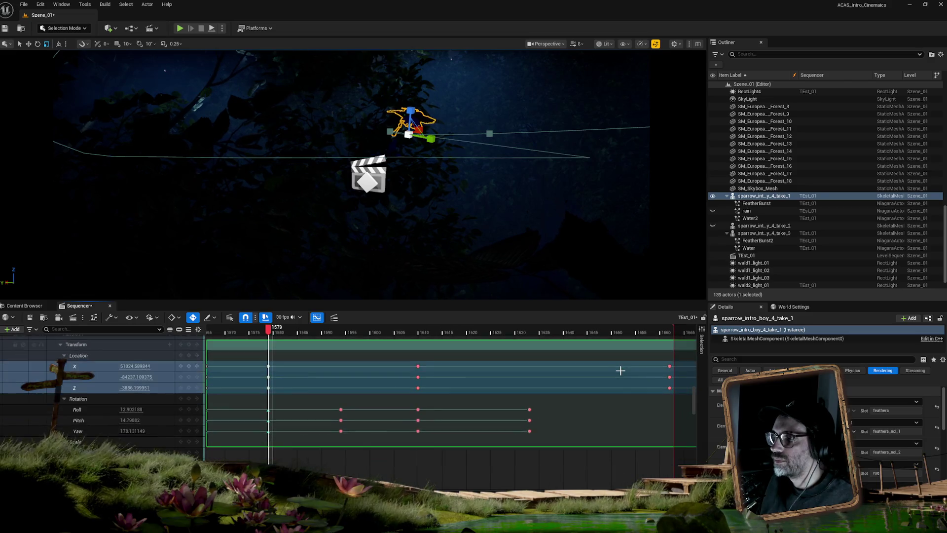
scroll(693, 366, up, 2)
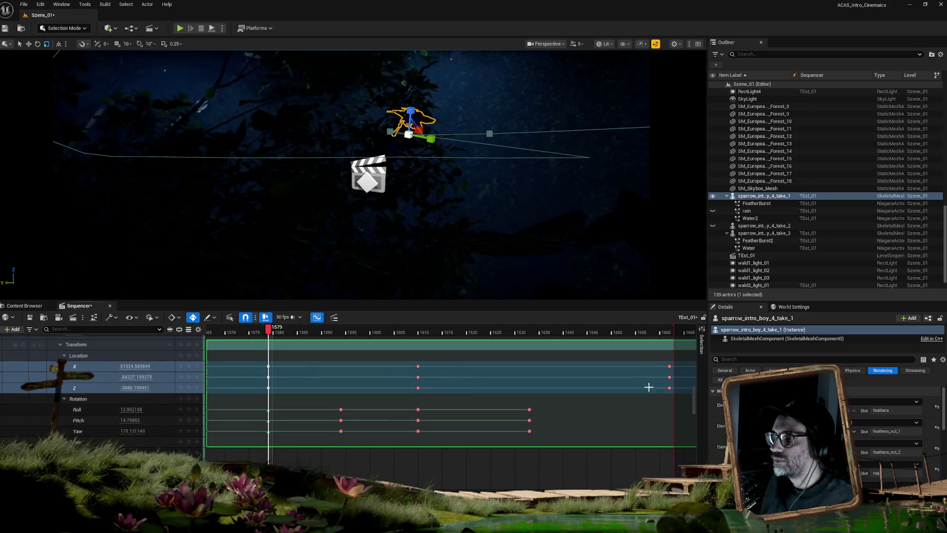
mouse_move(686, 361)
mouse_down()
mouse_move(549, 402)
mouse_move(301, 445)
mouse_move(304, 465)
mouse_up()
scroll(348, 386, left, 3)
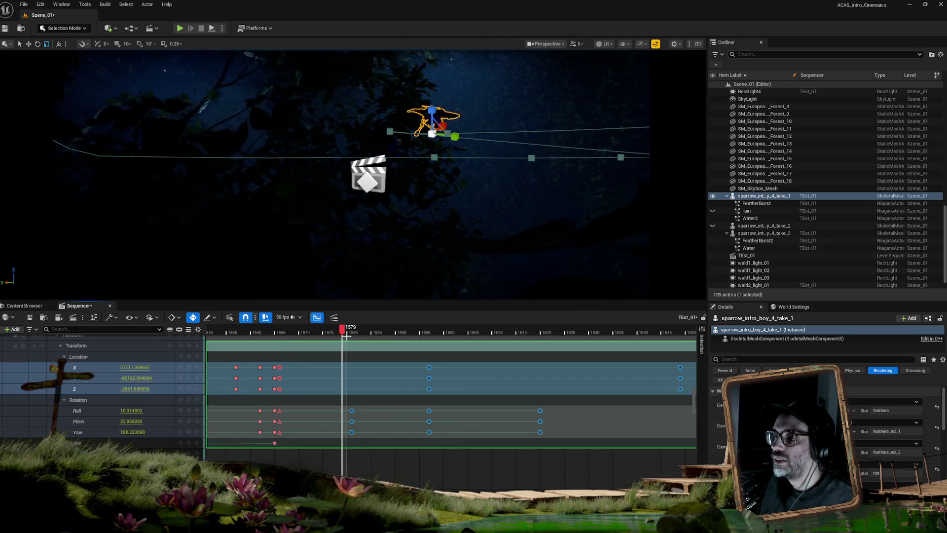
click(420, 470)
mouse_move(343, 330)
mouse_down()
mouse_move(304, 329)
mouse_move(697, 337)
mouse_move(653, 338)
mouse_move(683, 338)
mouse_up()
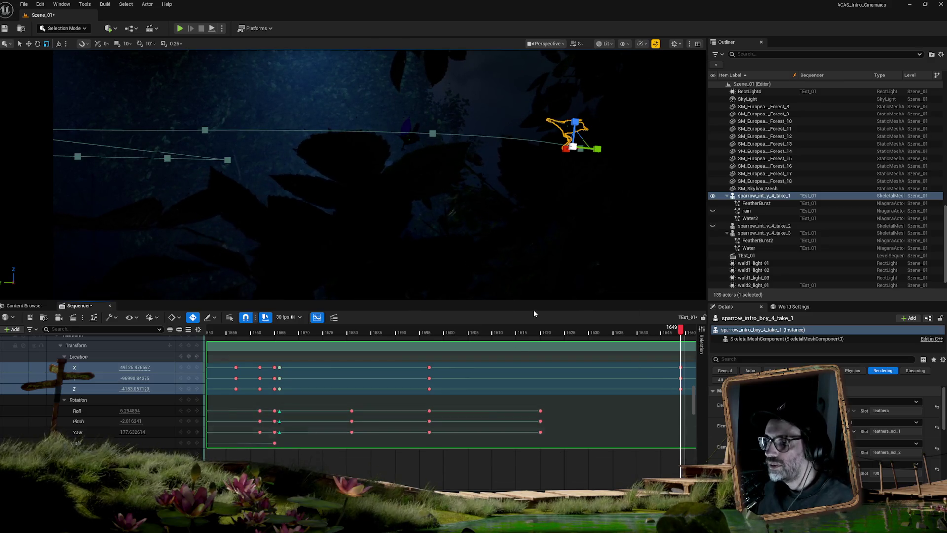
drag(609, 460, 449, 488)
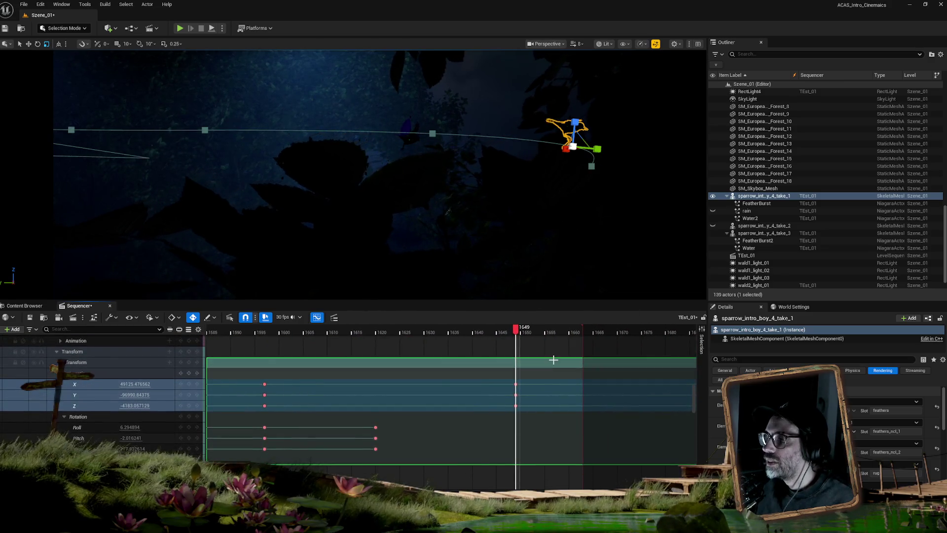
drag(516, 328, 571, 331)
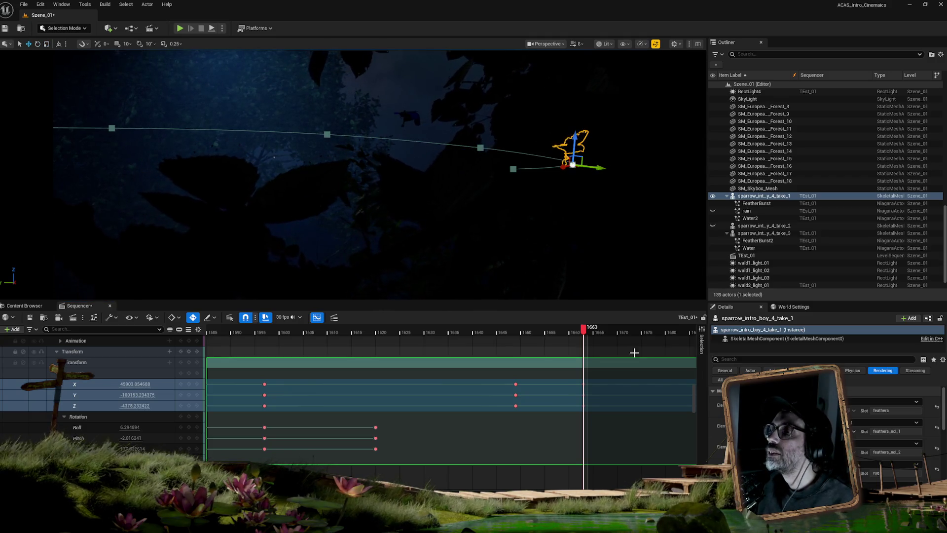
key(Left)
mouse_move(570, 332)
mouse_down()
mouse_move(206, 330)
mouse_move(250, 331)
mouse_up()
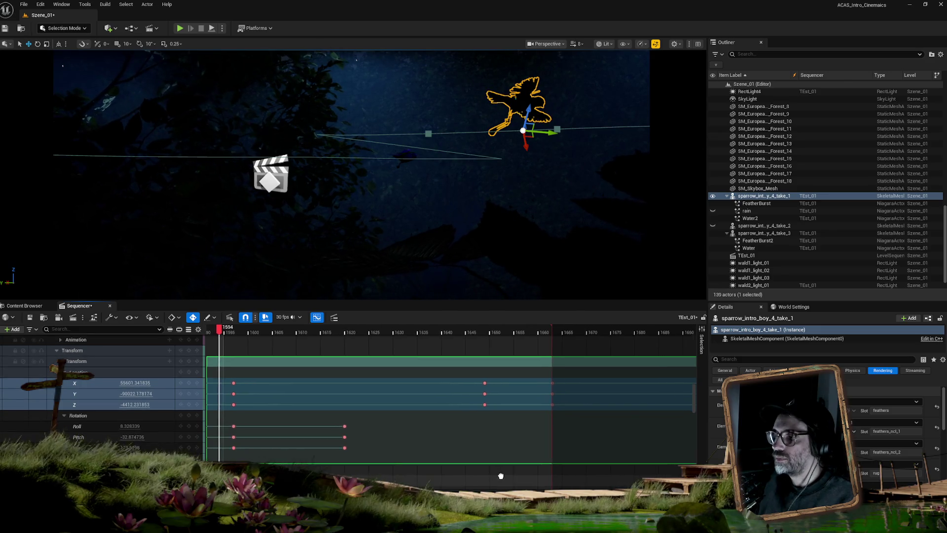
scroll(555, 460, left, 2)
scroll(555, 459, down, 2)
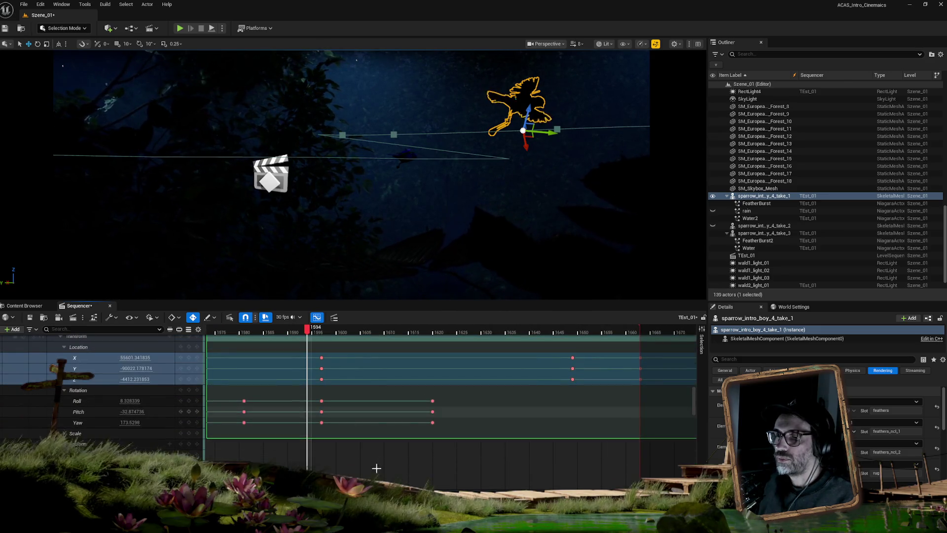
click(316, 317)
click(317, 318)
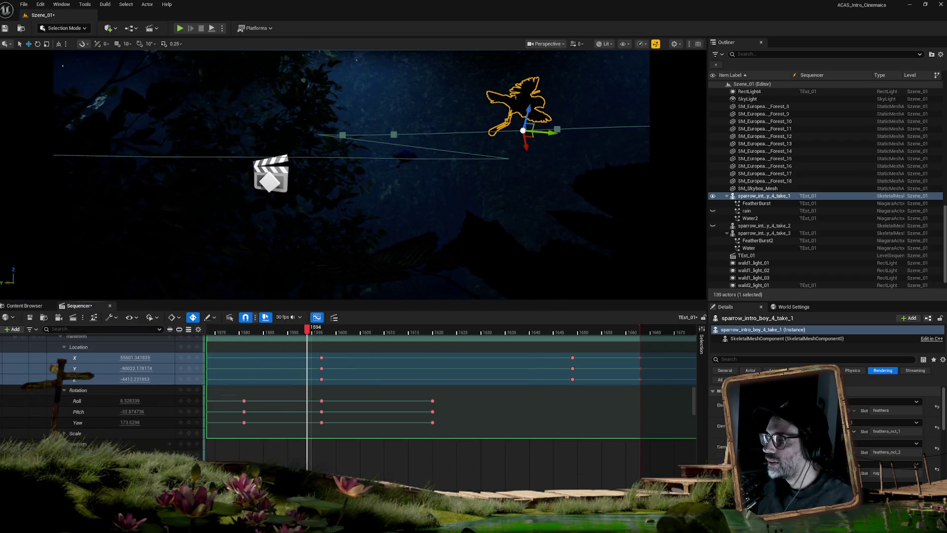
scroll(681, 385, down, 8)
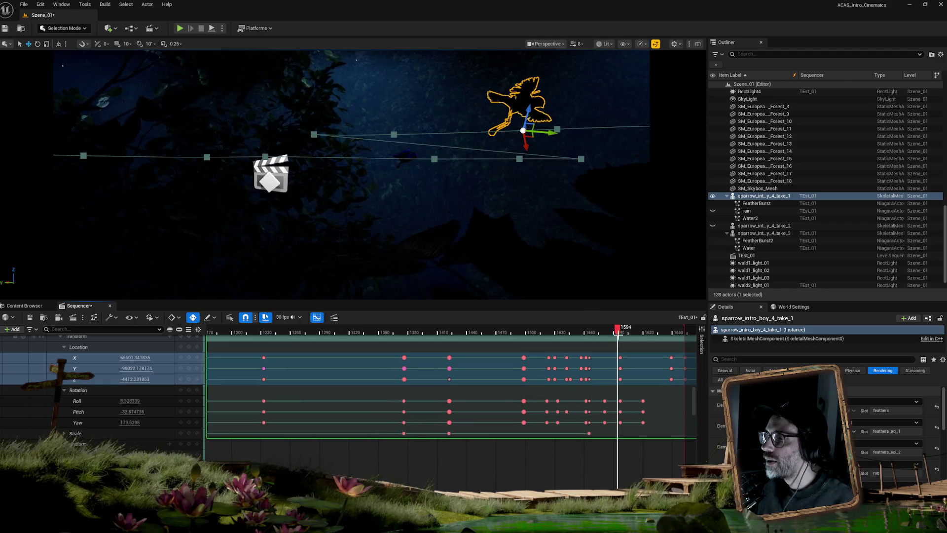
drag(618, 332, 588, 331)
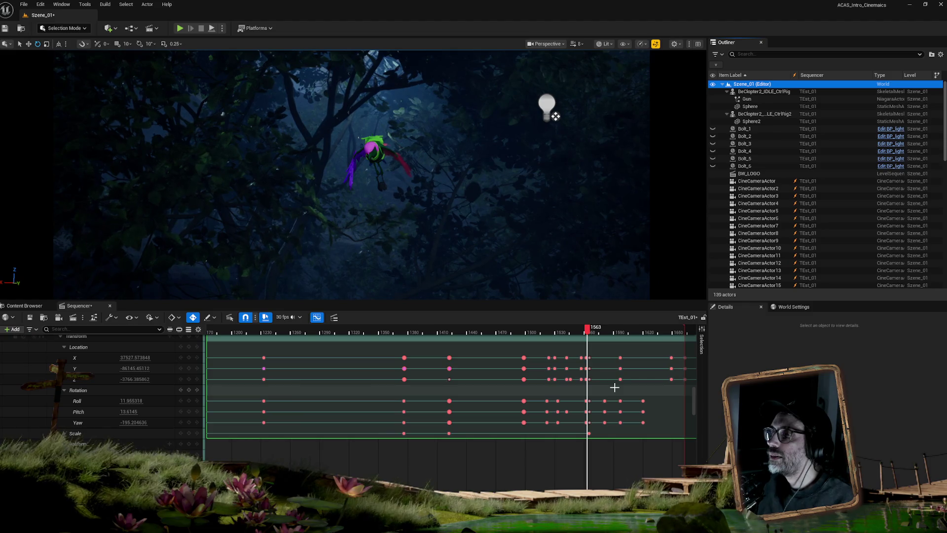
Step: Play and scrub the cinematic around frames 1497–1636 to review the shot
key(space)
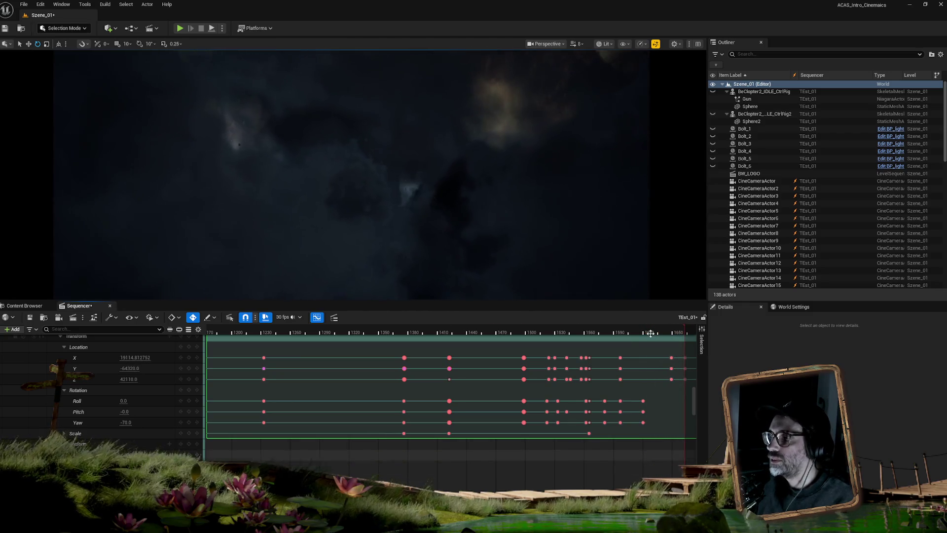
mouse_move(663, 330)
mouse_down()
mouse_move(518, 336)
mouse_move(648, 338)
mouse_move(588, 341)
mouse_move(638, 342)
mouse_up()
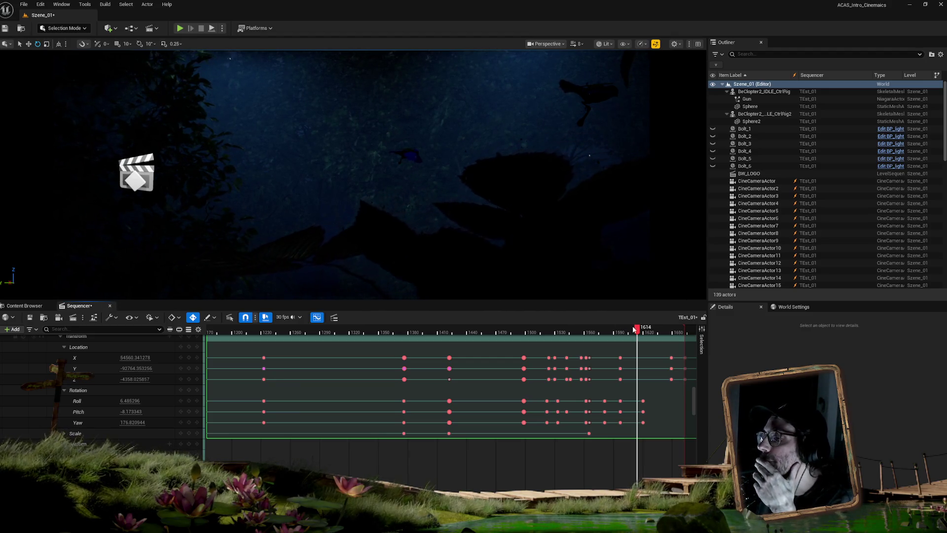
mouse_move(600, 329)
mouse_down()
mouse_move(581, 330)
mouse_move(655, 316)
mouse_move(625, 315)
mouse_up()
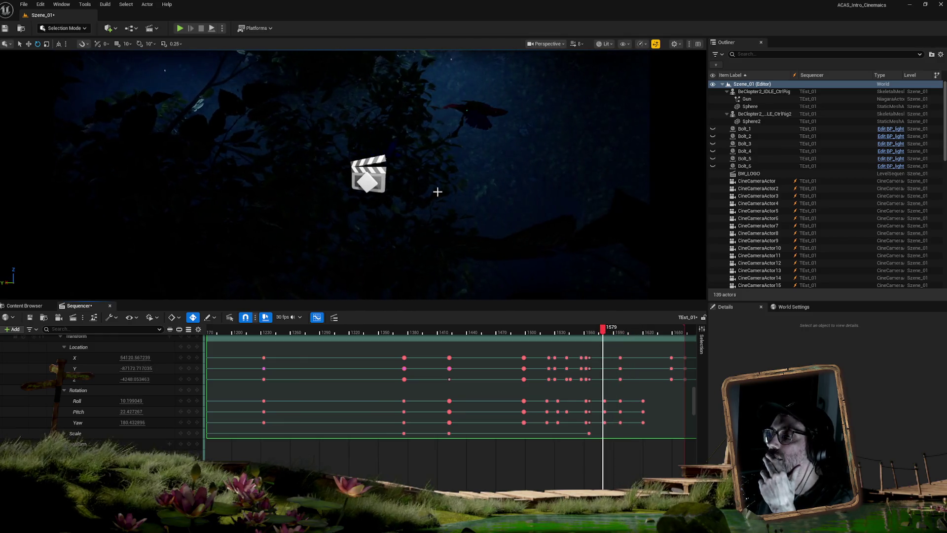
click(592, 332)
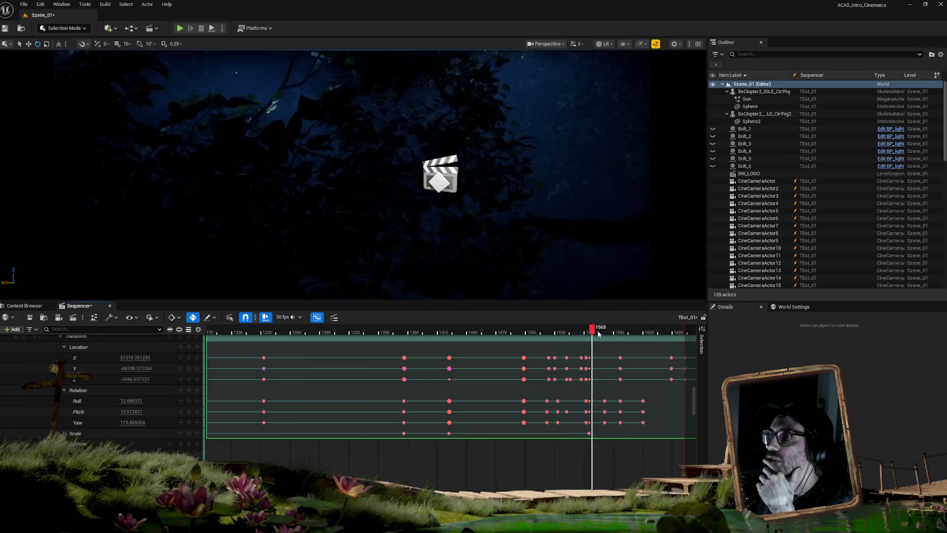
mouse_move(617, 334)
mouse_down()
mouse_move(662, 331)
mouse_move(592, 332)
mouse_move(670, 330)
mouse_move(601, 330)
mouse_up()
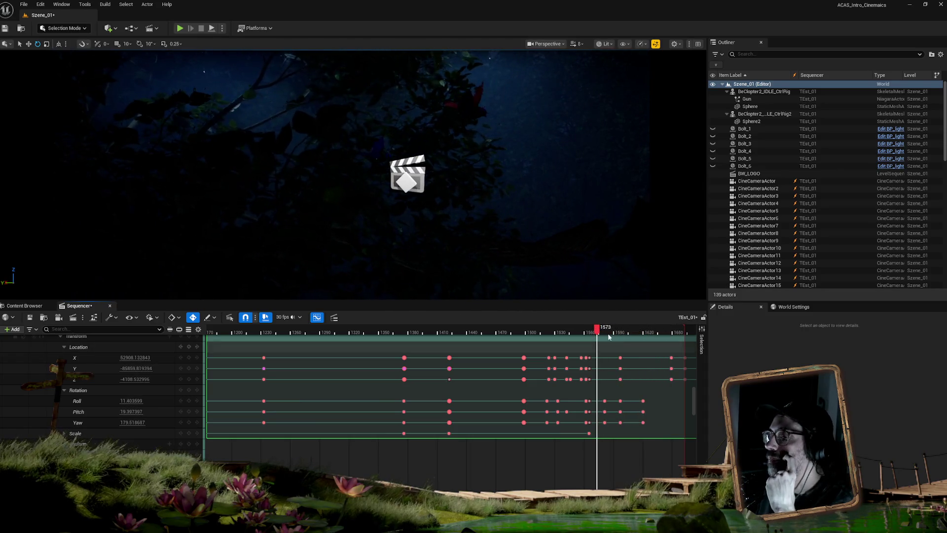
key(space)
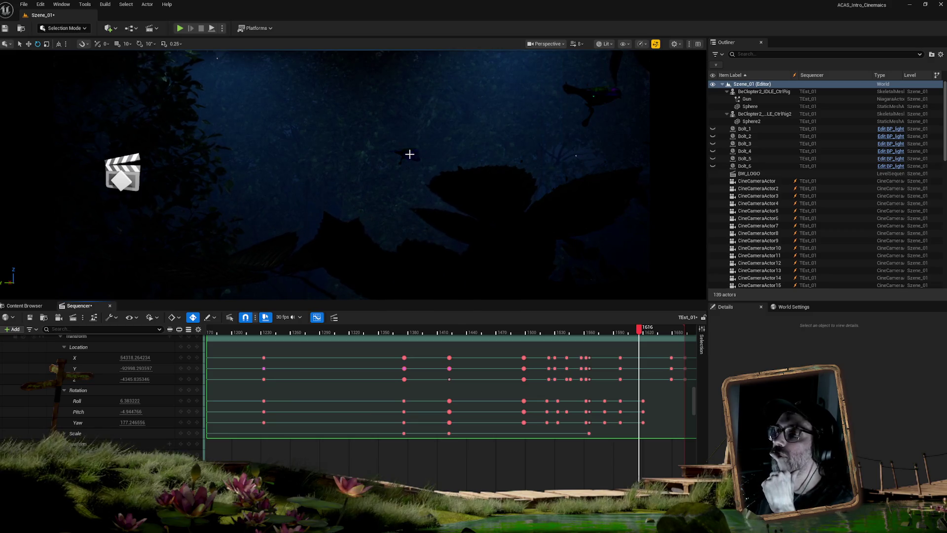
Step: Select the sparrow in the viewport and return the playhead to about frame 1569
click(409, 154)
mouse_move(643, 332)
mouse_down()
mouse_move(588, 332)
mouse_move(597, 335)
mouse_up()
scroll(697, 360, down, 5)
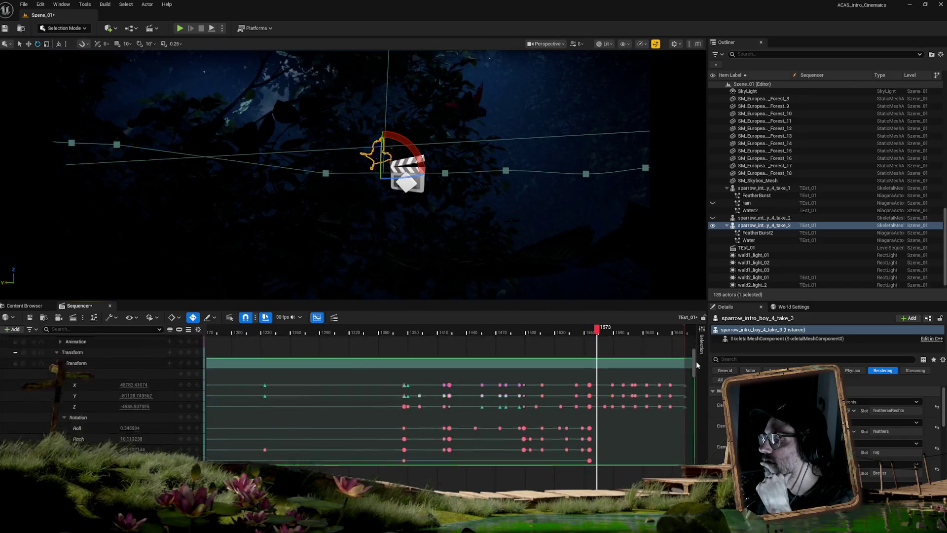
Step: Frame the sparrow's Transform keys and review the flight between frames 1567 and 1591
scroll(698, 365, down, 2)
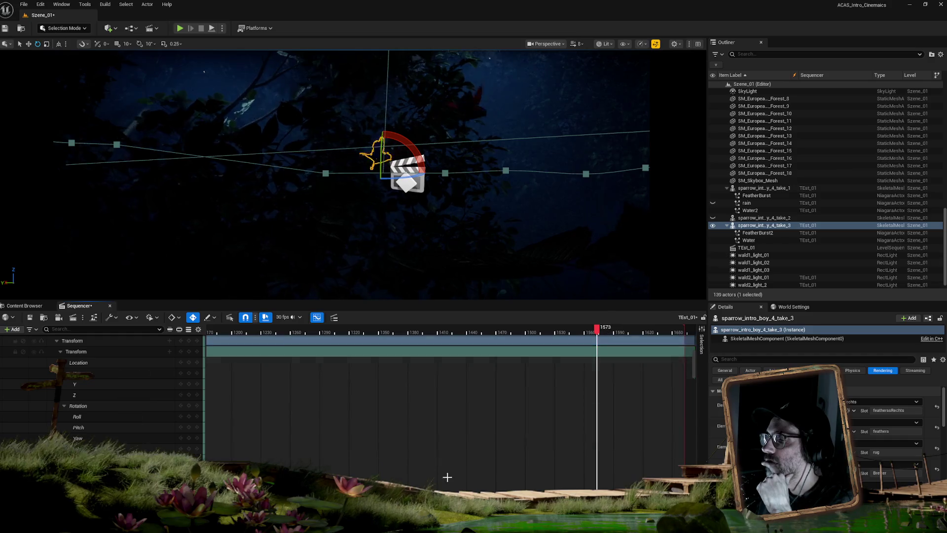
scroll(449, 390, up, 2)
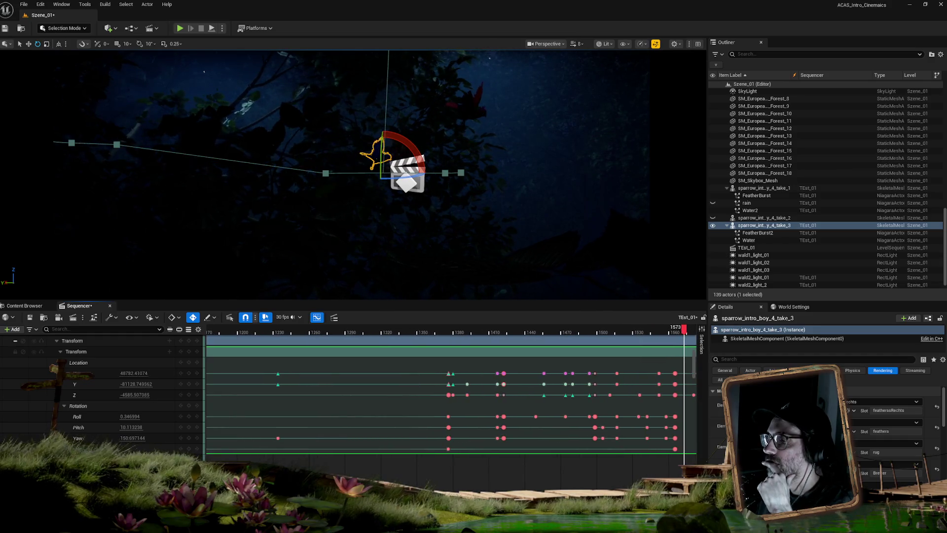
scroll(690, 390, up, 3)
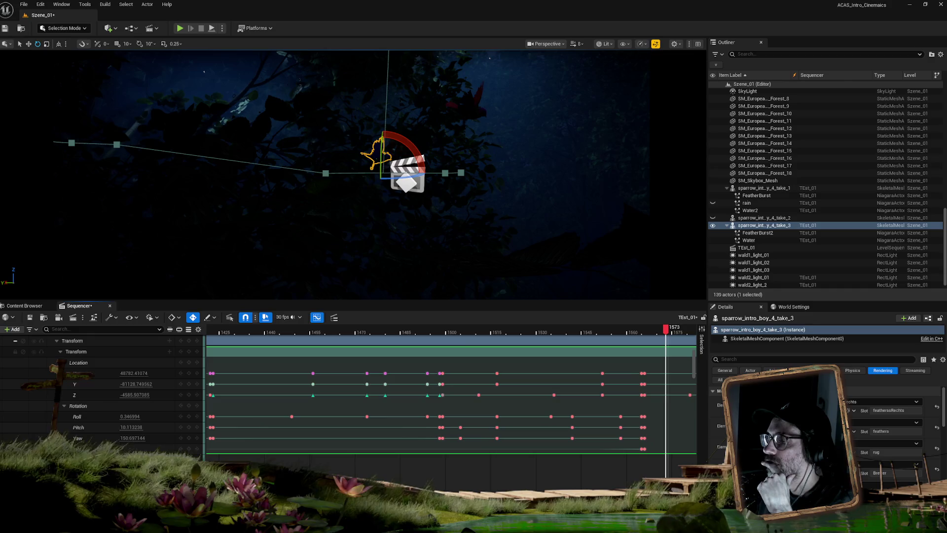
scroll(444, 390, right, 5)
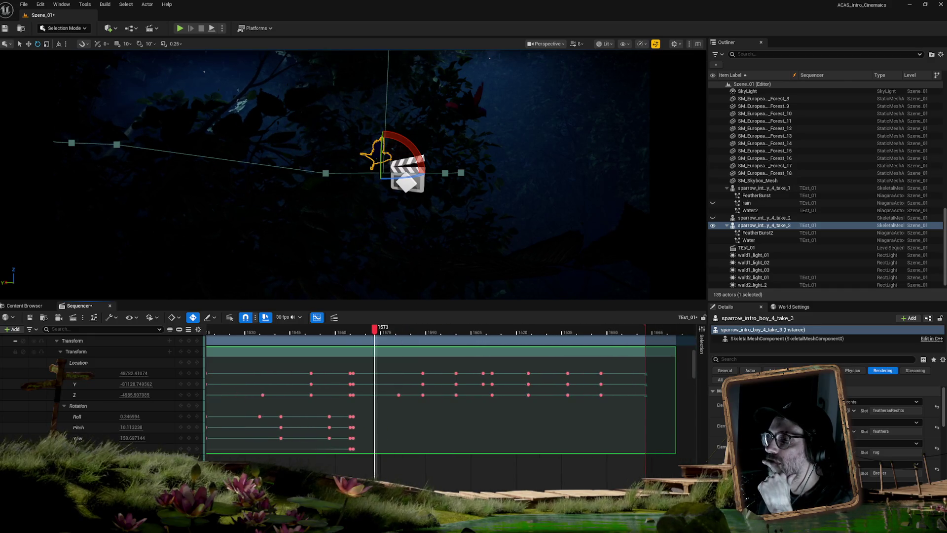
mouse_move(372, 332)
mouse_down()
mouse_move(358, 335)
mouse_move(441, 337)
mouse_move(355, 335)
mouse_move(585, 333)
mouse_move(365, 334)
mouse_up()
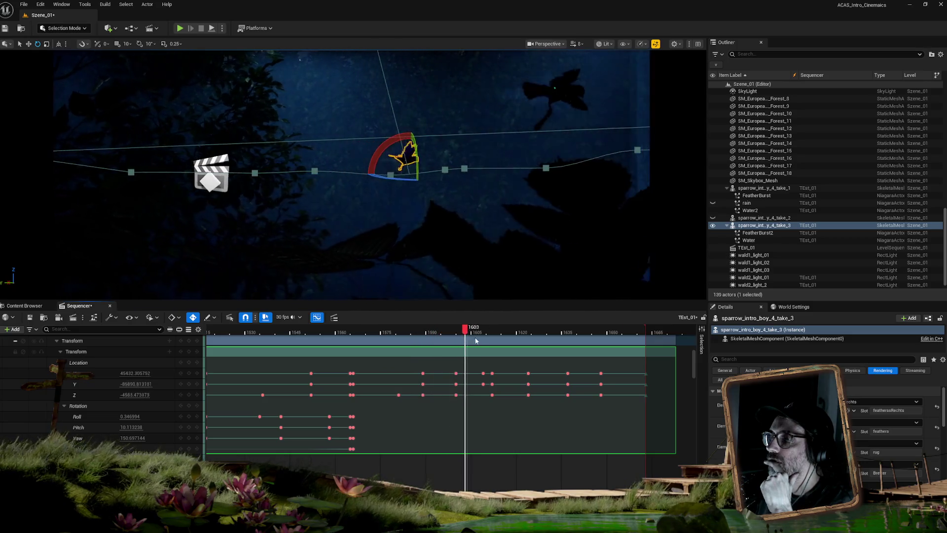
mouse_move(455, 339)
mouse_down()
mouse_move(350, 338)
mouse_move(387, 337)
mouse_move(359, 337)
mouse_up()
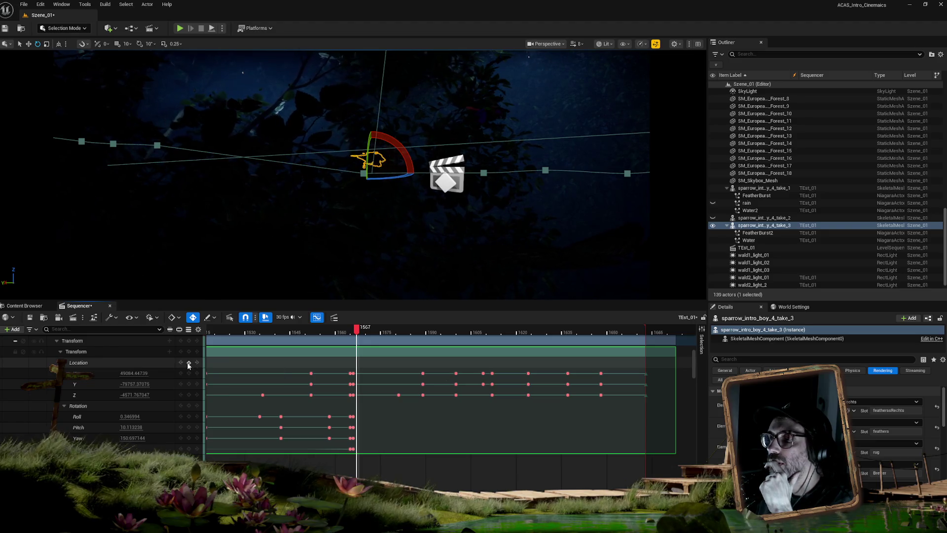
Step: Clear the sparrow's key selection and play the flight from frame 1594 to the range end
mouse_move(659, 373)
mouse_down()
mouse_move(389, 413)
mouse_move(358, 400)
mouse_up()
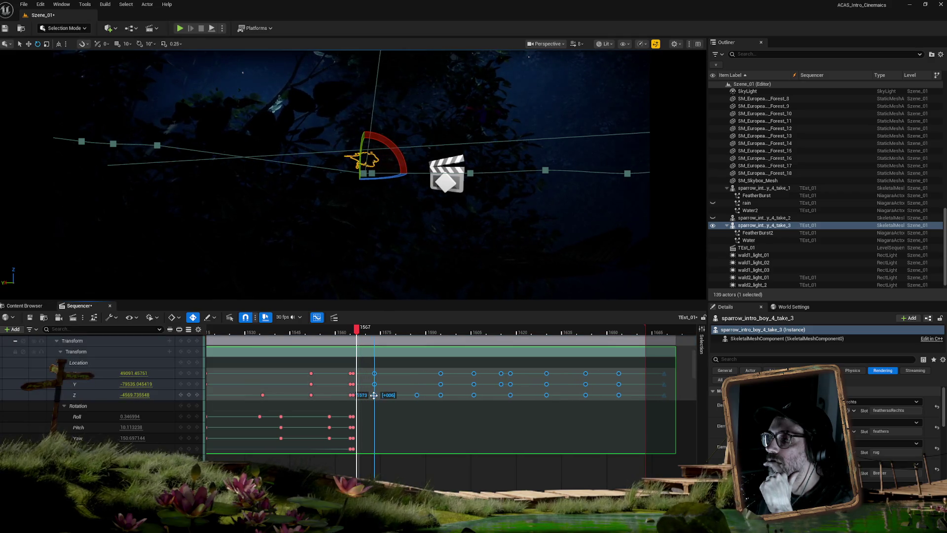
click(417, 431)
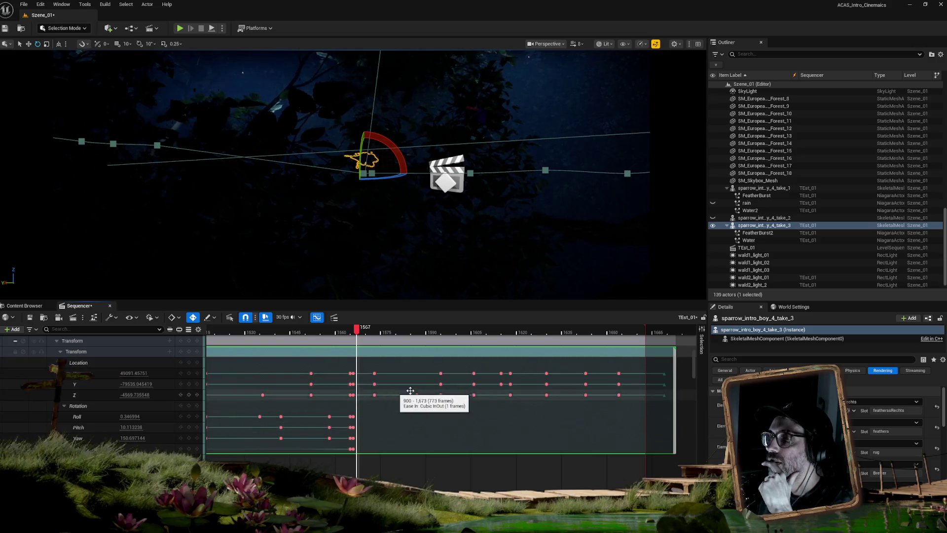
mouse_move(365, 332)
mouse_down()
mouse_move(554, 337)
mouse_move(354, 334)
mouse_move(483, 334)
mouse_move(376, 334)
mouse_up()
key(space)
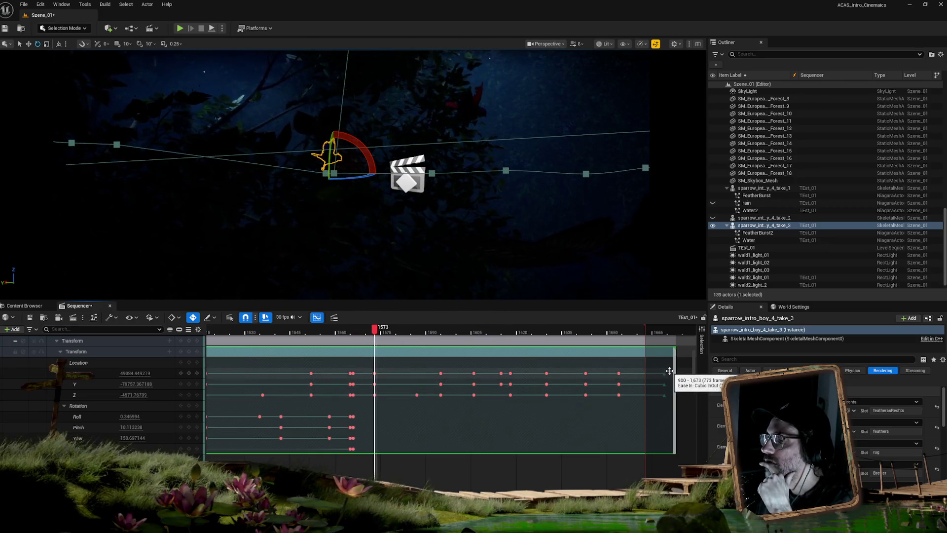
Step: Stretch the sparrow section's end later, undoing an accidental 60-frame shift
drag(647, 332, 675, 333)
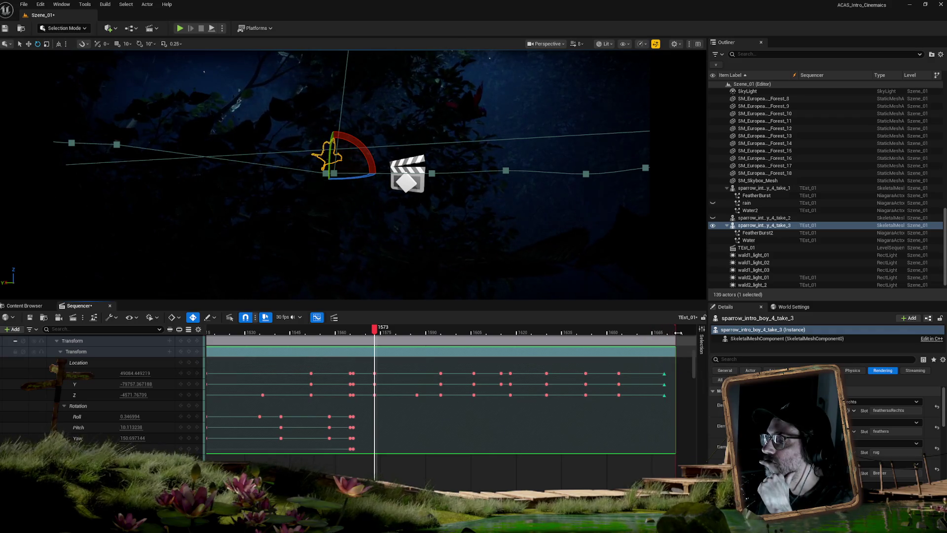
mouse_move(669, 367)
mouse_down()
mouse_move(475, 395)
mouse_move(491, 395)
mouse_up()
key(ctrl+z)
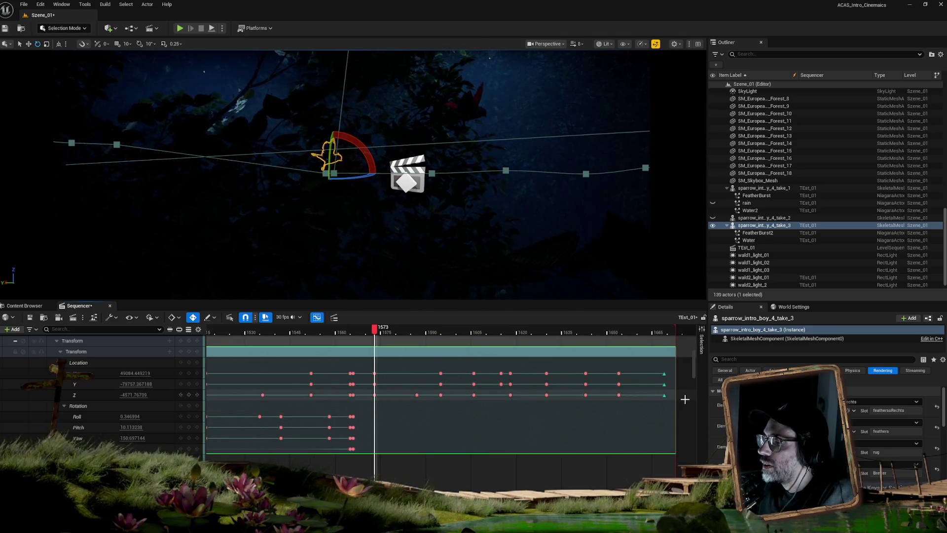
Step: Open the Y and Z Location keys from frame 1605 in a floating curve editor
drag(685, 400, 374, 373)
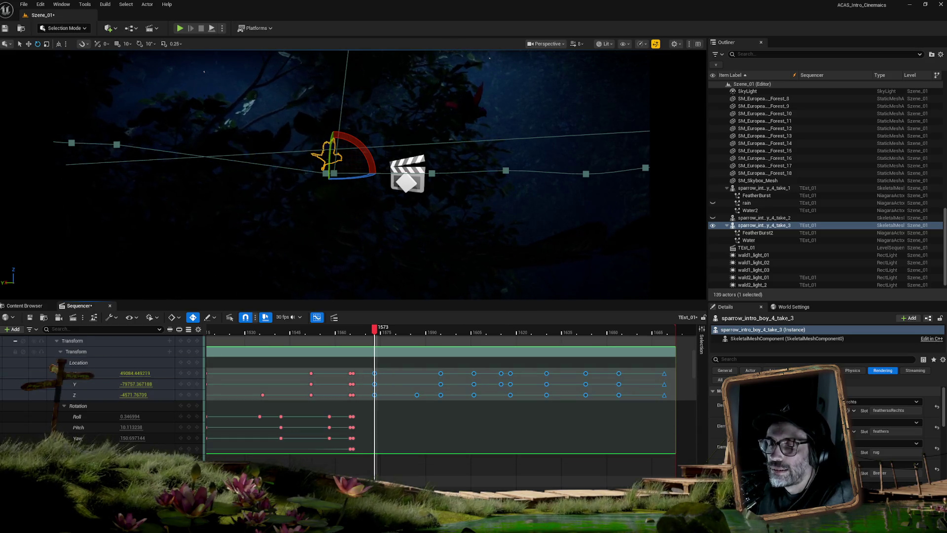
click(317, 317)
mouse_move(346, 200)
mouse_down()
mouse_move(502, 166)
mouse_move(307, 133)
mouse_move(200, 83)
mouse_move(108, 62)
mouse_up()
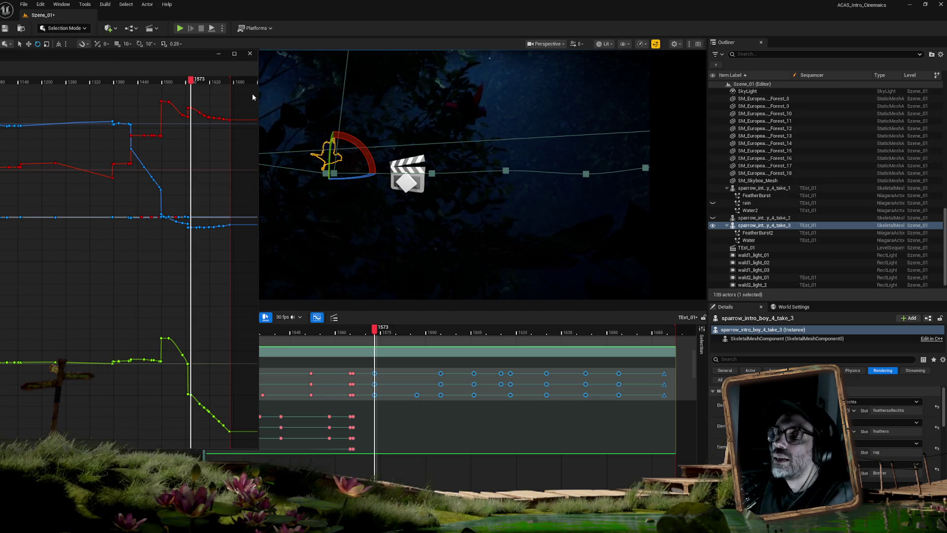
Step: Select the Location keys after frame 1573 on all curves and switch to the key-scaling tool
drag(252, 96, 214, 401)
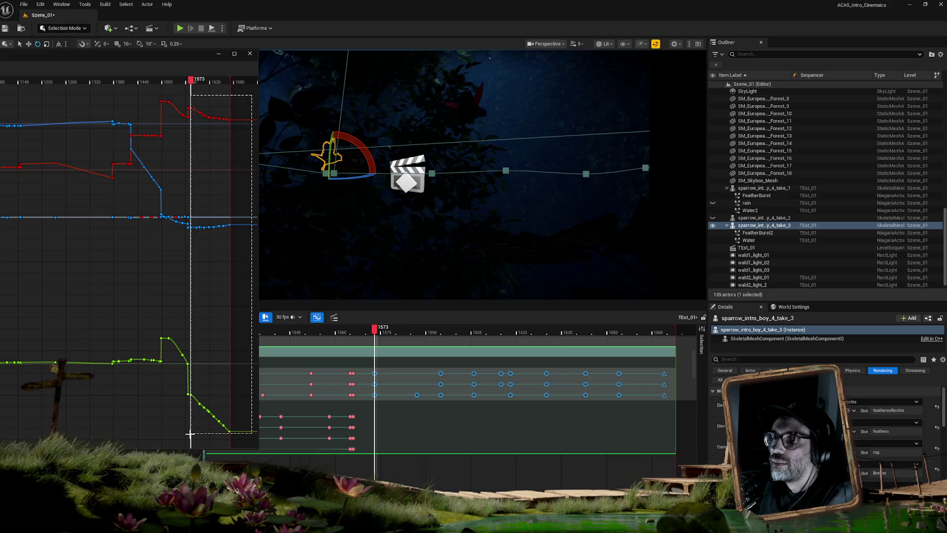
drag(190, 433, 191, 437)
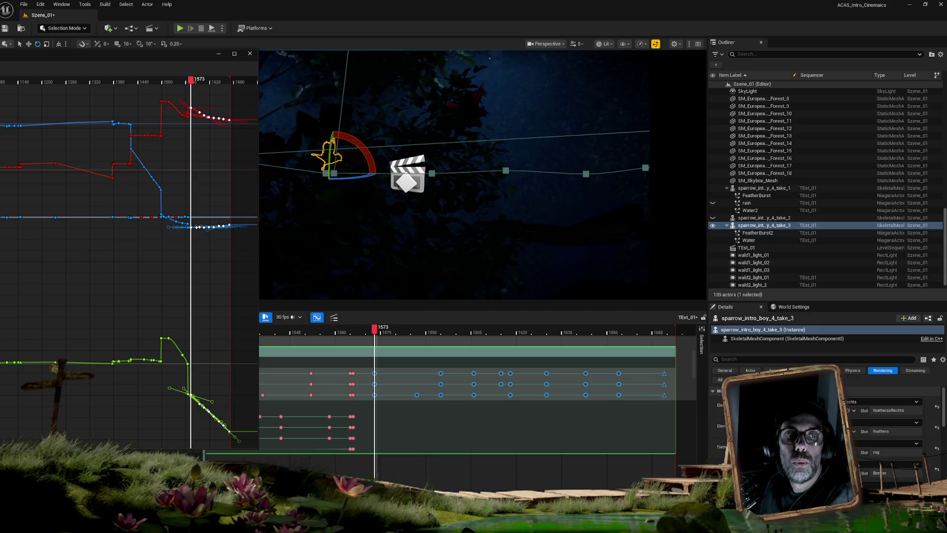
mouse_move(148, 53)
mouse_down()
mouse_move(328, 84)
mouse_move(223, 82)
mouse_up()
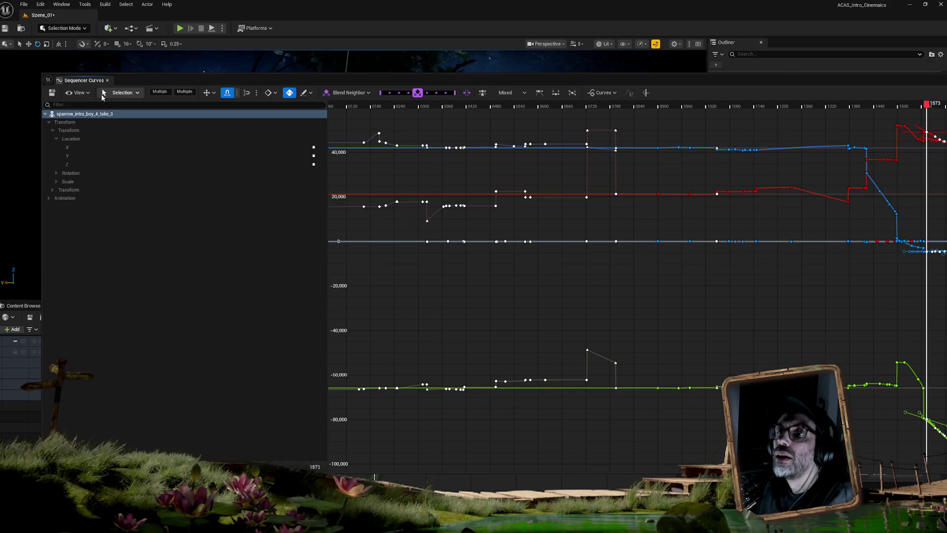
click(214, 94)
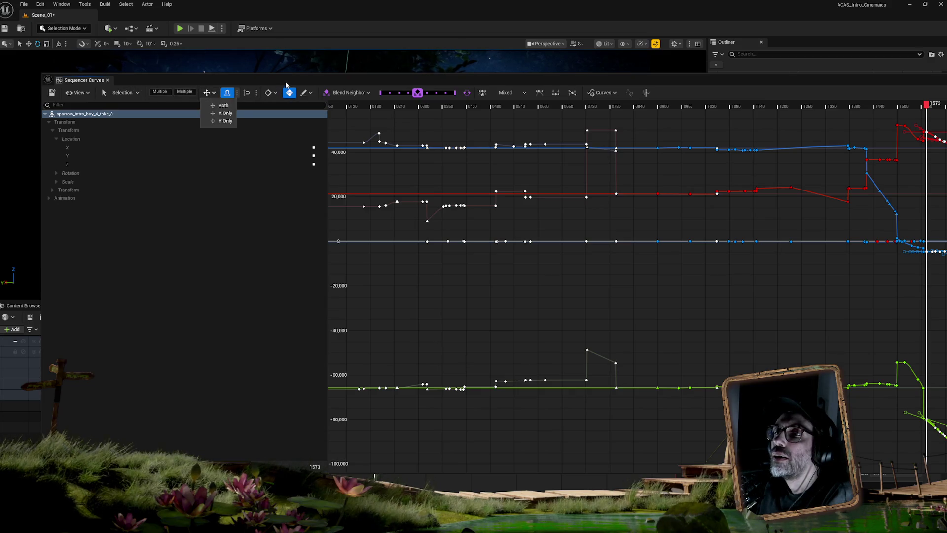
mouse_move(294, 75)
mouse_down()
mouse_move(260, 66)
mouse_move(275, 91)
mouse_up()
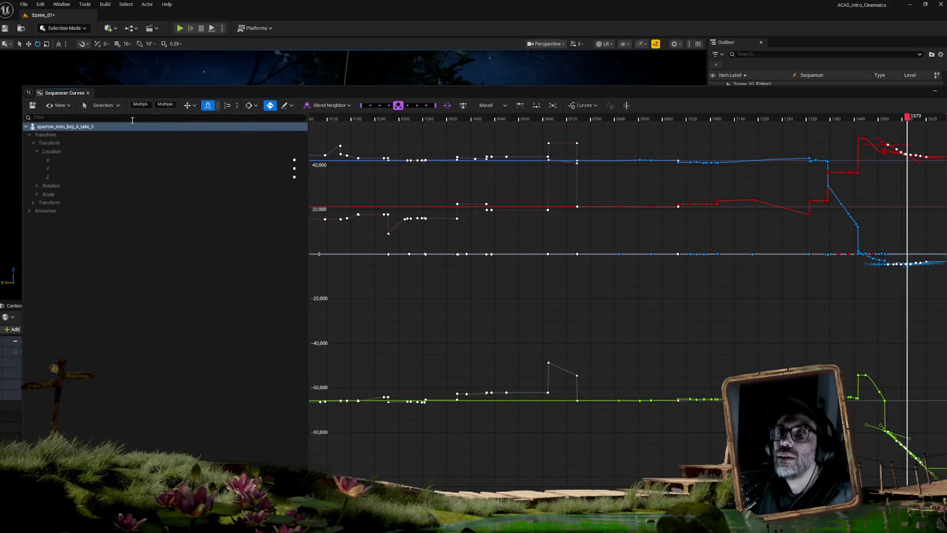
click(117, 107)
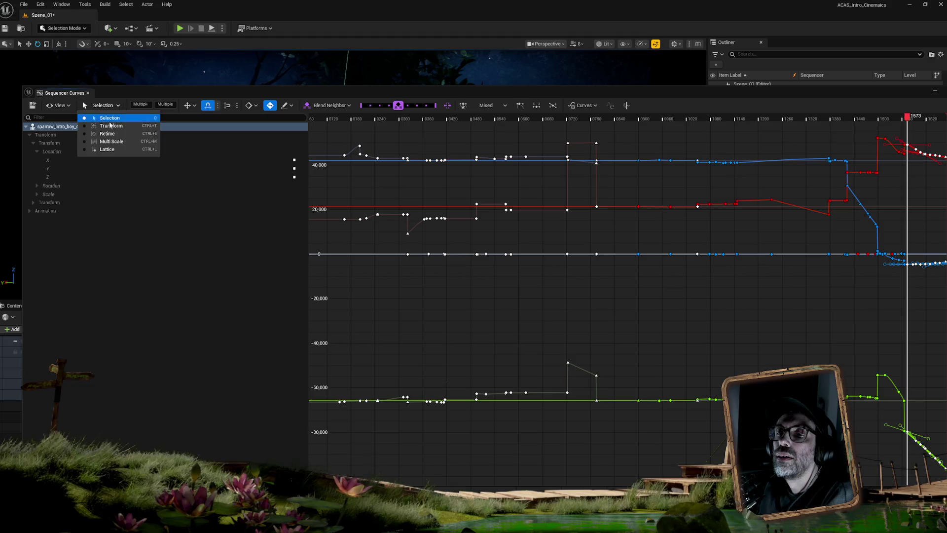
click(109, 126)
Step: Frame the selected keys, squeeze them closer together, and close the curve editor
mouse_move(585, 88)
mouse_down()
mouse_move(520, 96)
mouse_move(150, 79)
mouse_up()
key(f)
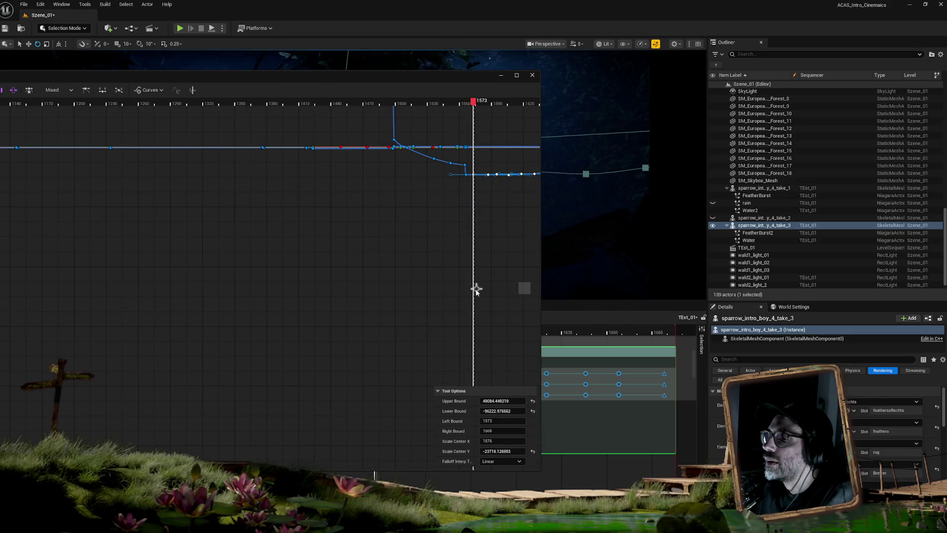
scroll(510, 269, down, 5)
mouse_move(463, 74)
mouse_down()
mouse_move(22, 90)
mouse_move(67, 99)
mouse_up()
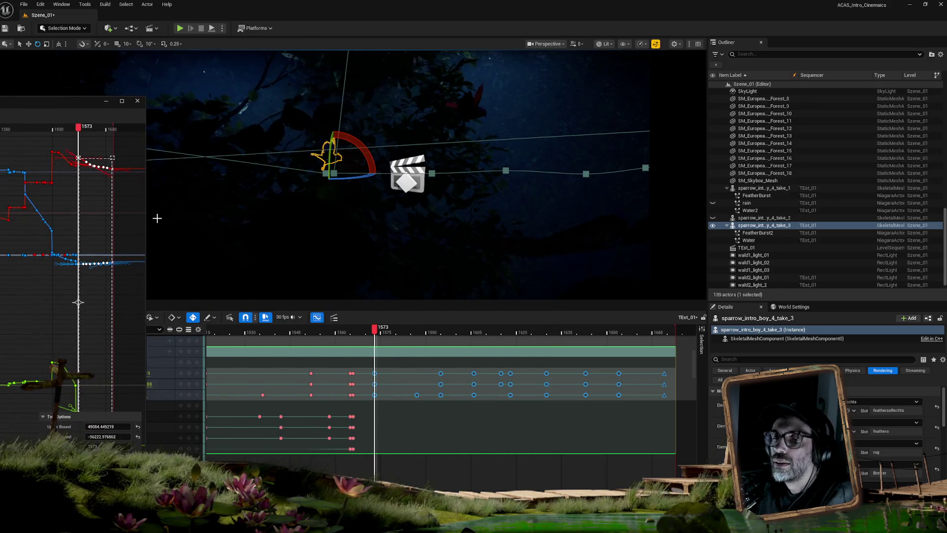
drag(110, 283, 105, 284)
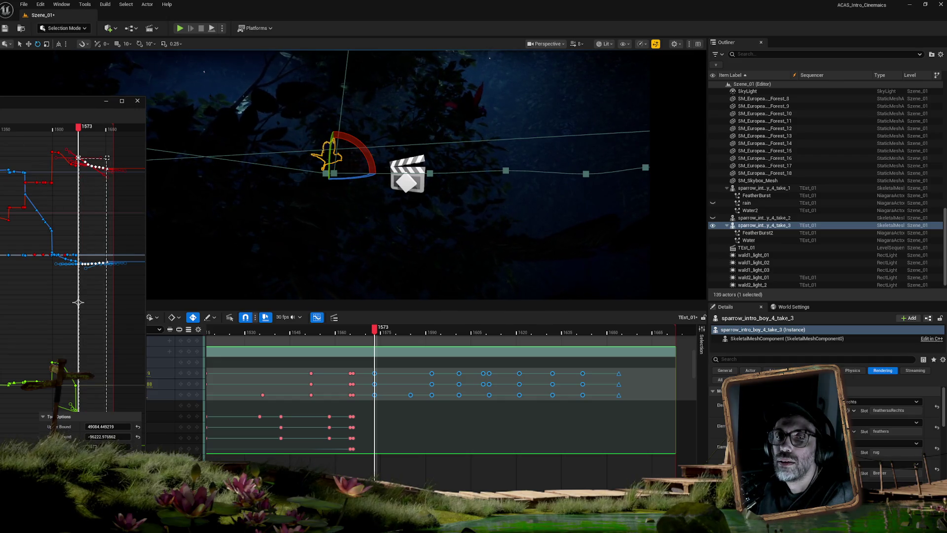
key(alt+Tab)
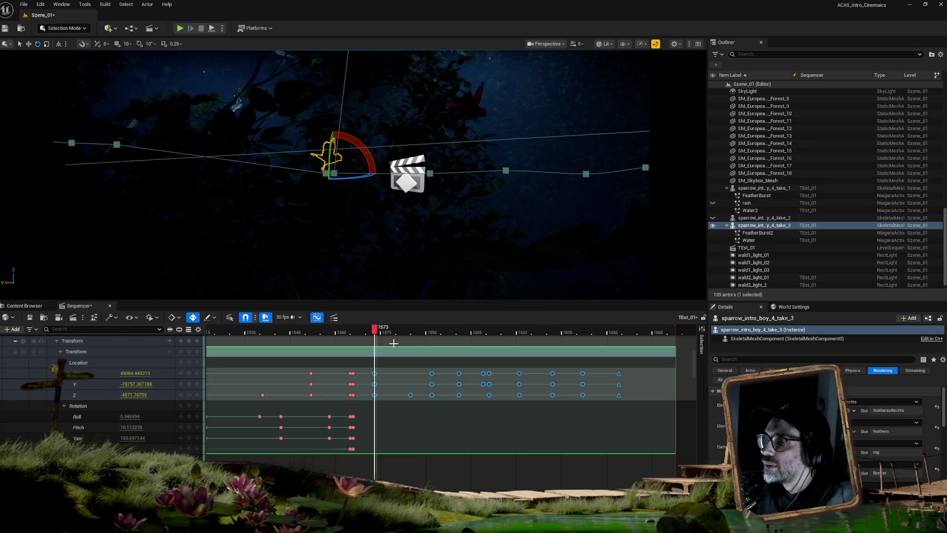
Step: Clear the sparrow selection and select the wald2_light_3 rect light in the Outliner
mouse_move(379, 333)
mouse_down()
mouse_move(604, 331)
mouse_move(499, 316)
mouse_move(375, 316)
mouse_move(479, 313)
mouse_move(370, 312)
mouse_move(407, 314)
mouse_move(371, 314)
mouse_move(387, 315)
mouse_up()
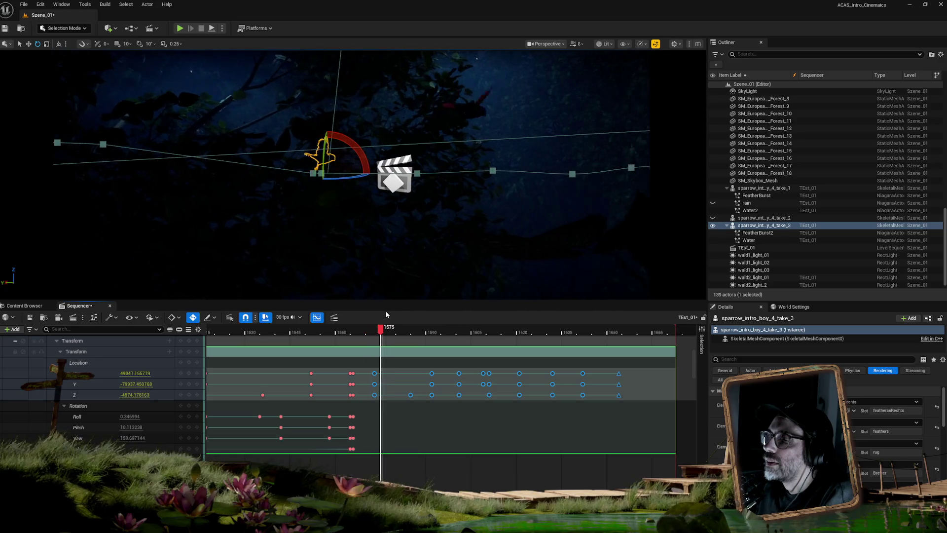
click(783, 84)
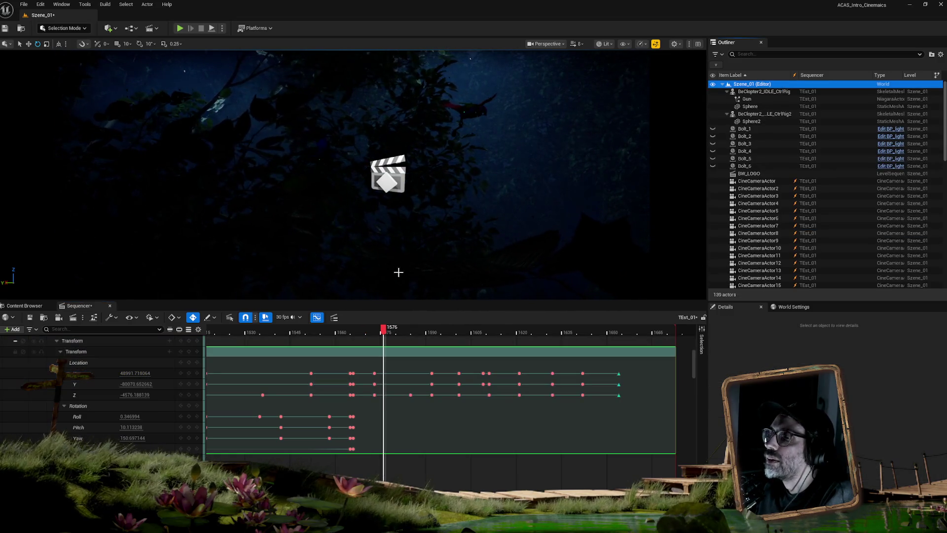
mouse_move(385, 328)
mouse_down()
mouse_move(560, 327)
mouse_move(430, 327)
mouse_move(447, 327)
mouse_up()
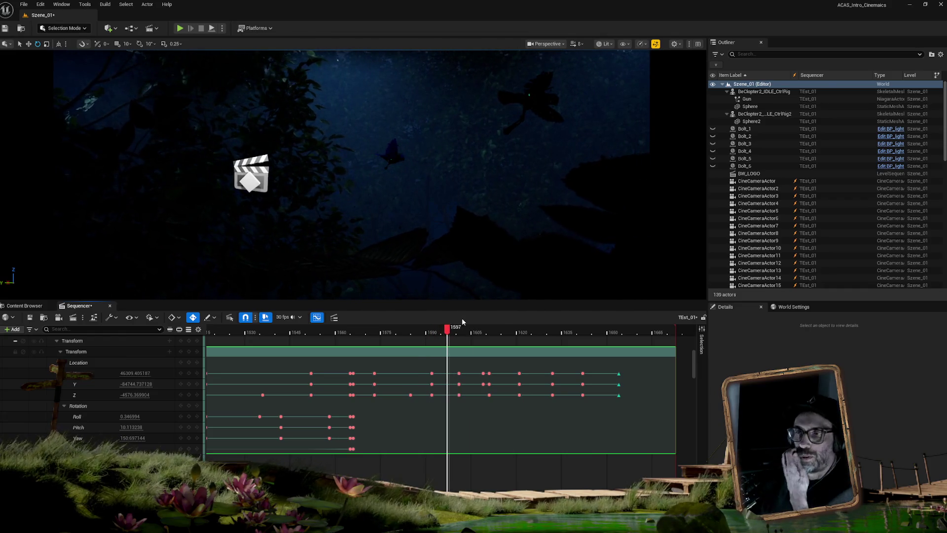
scroll(770, 211, down, 10)
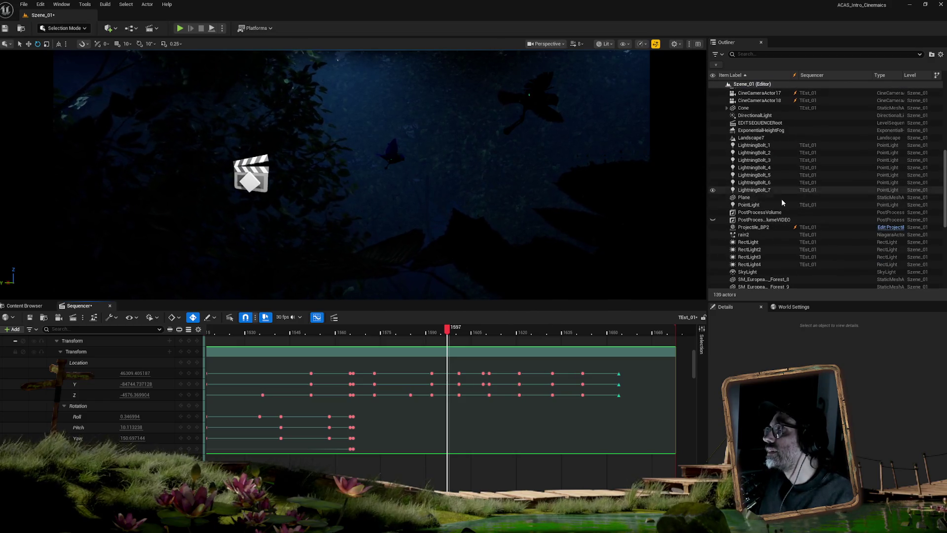
scroll(795, 258, down, 8)
scroll(796, 264, down, 1)
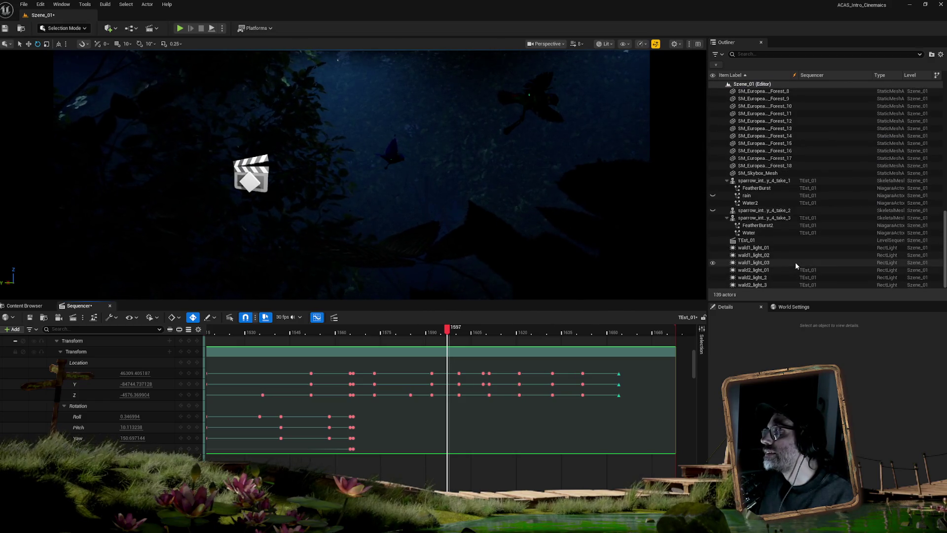
click(766, 285)
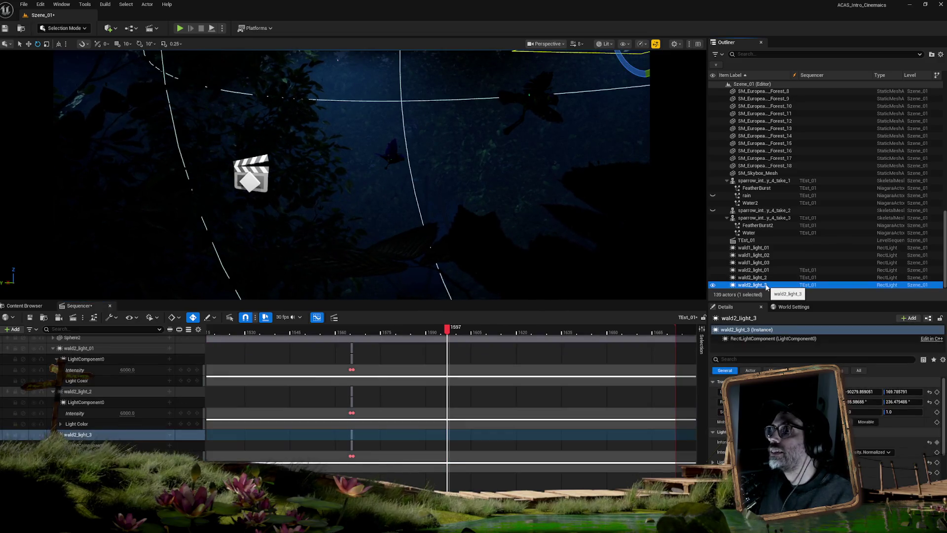
Step: Move wald2_light_2 with the Translate gizmo and preview the shot back to frame 1580
click(765, 278)
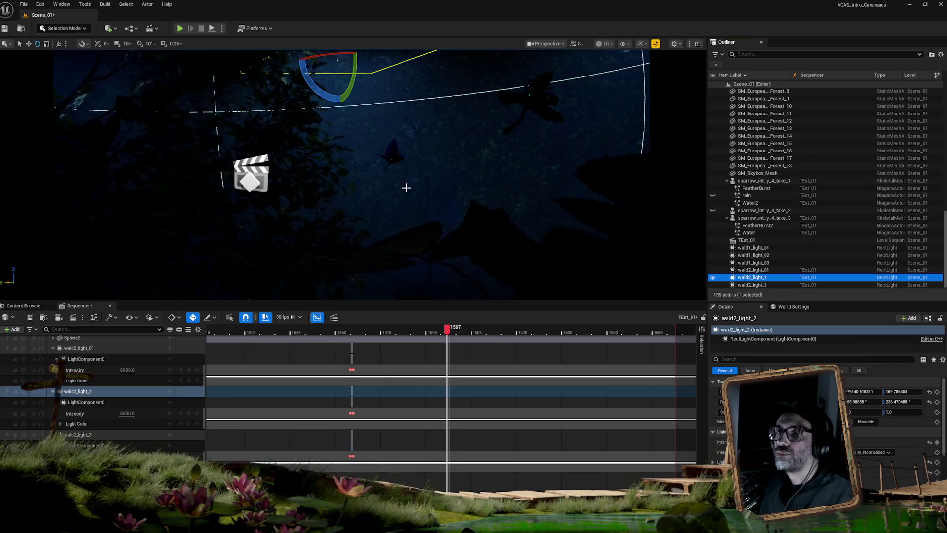
key(w)
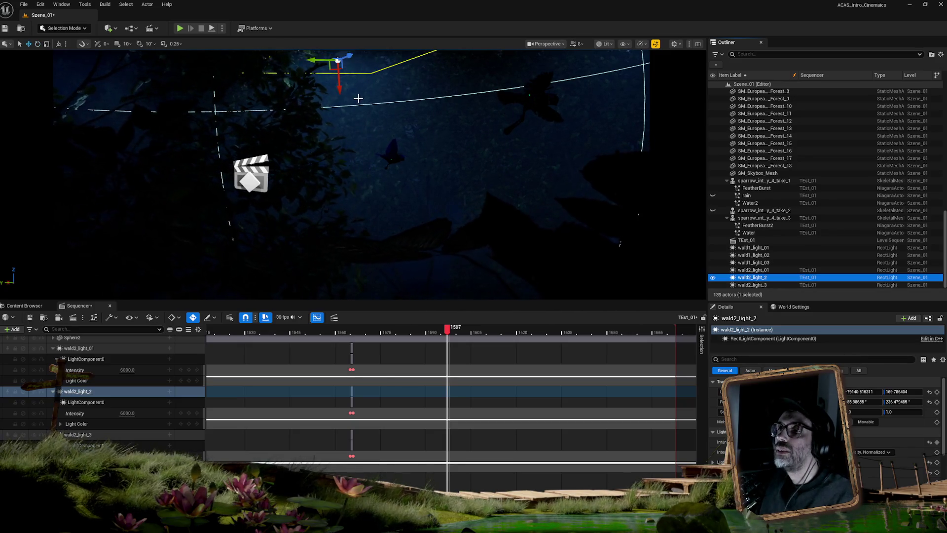
drag(338, 60, 379, 53)
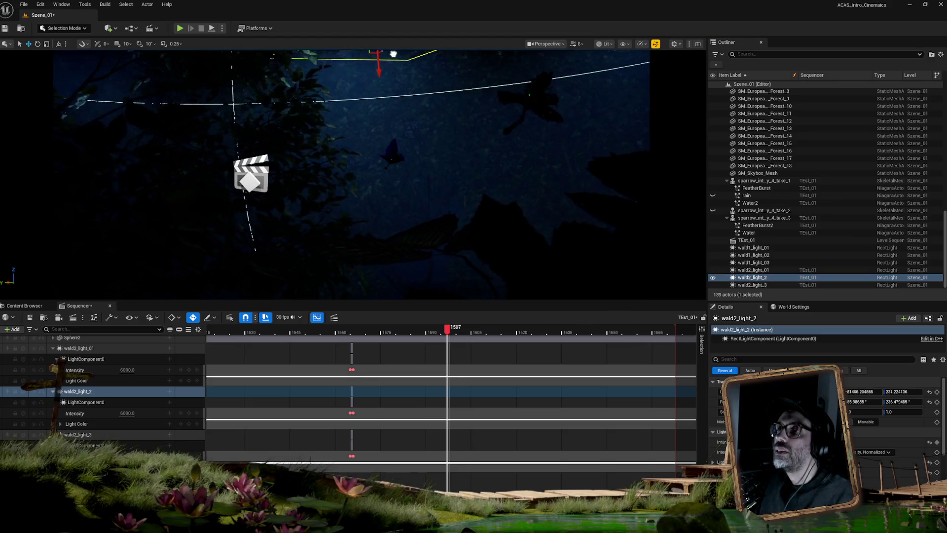
drag(524, 52, 516, 53)
mouse_move(447, 330)
mouse_down()
mouse_move(348, 329)
mouse_move(554, 327)
mouse_move(292, 327)
mouse_move(496, 326)
mouse_up()
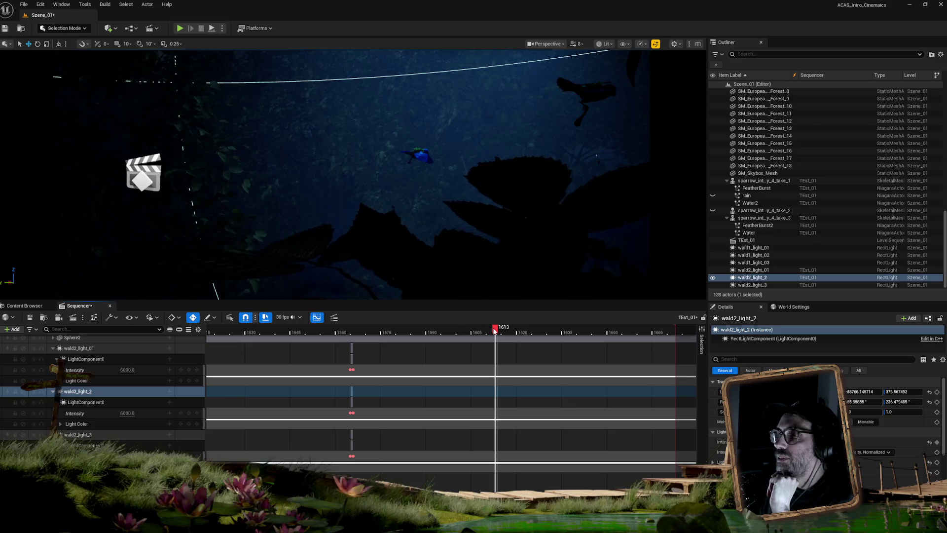
mouse_move(496, 330)
mouse_down()
mouse_move(351, 330)
mouse_move(502, 329)
mouse_move(372, 329)
mouse_move(484, 330)
mouse_up()
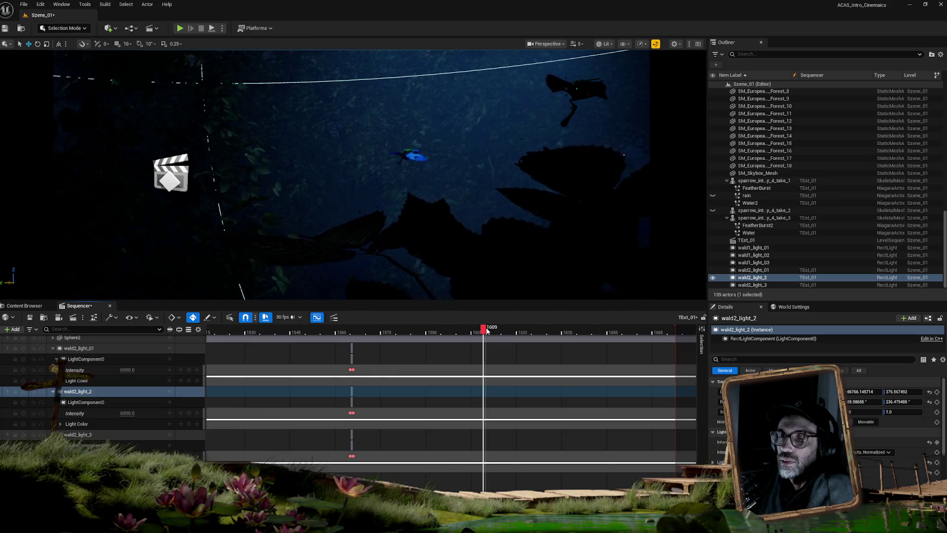
mouse_move(485, 329)
mouse_down()
mouse_move(550, 330)
mouse_move(427, 329)
mouse_move(497, 329)
mouse_move(436, 328)
mouse_move(457, 328)
mouse_up()
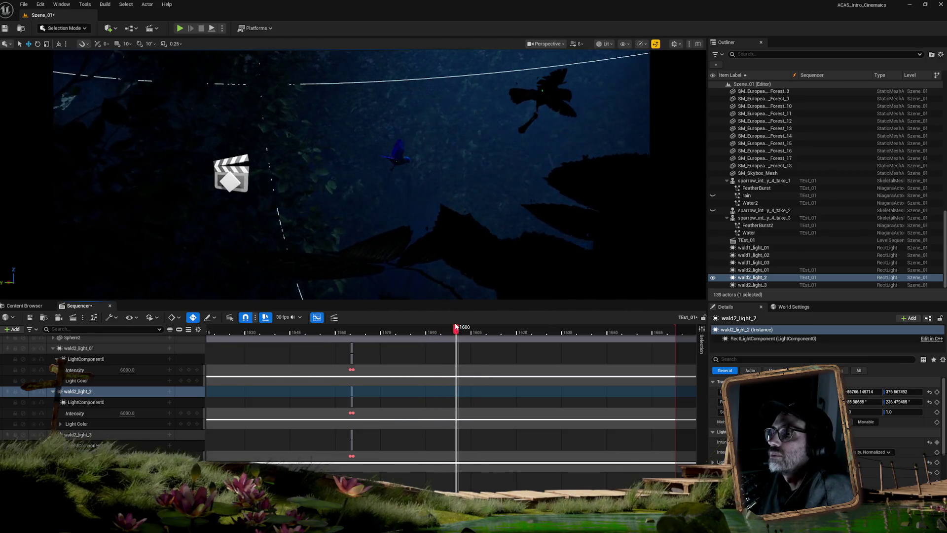
click(764, 286)
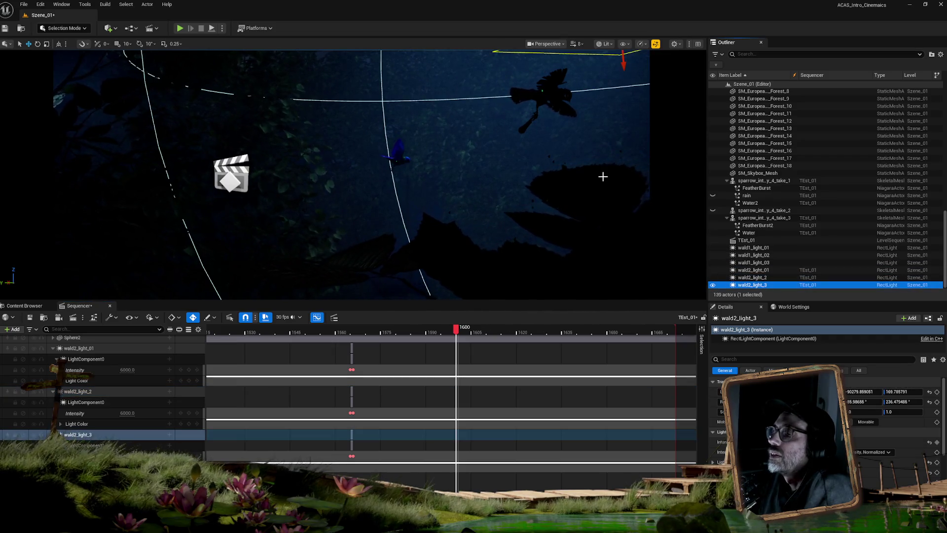
Step: Preview forward to frame 1624, return to frame 1601, and key wald2_light_3's Intensity
mouse_move(455, 333)
mouse_down()
mouse_move(438, 330)
mouse_move(560, 313)
mouse_move(540, 313)
mouse_up()
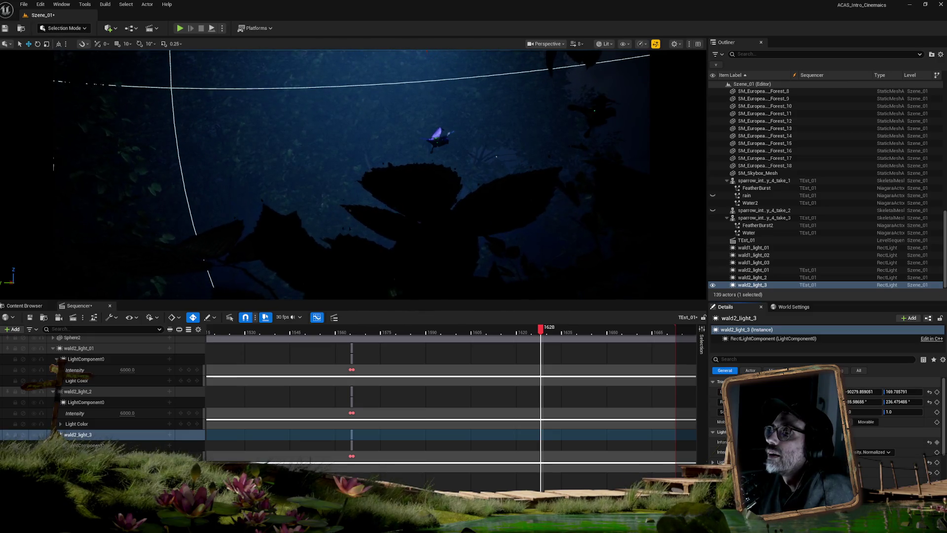
mouse_move(535, 328)
mouse_down()
mouse_move(444, 330)
mouse_move(460, 329)
mouse_up()
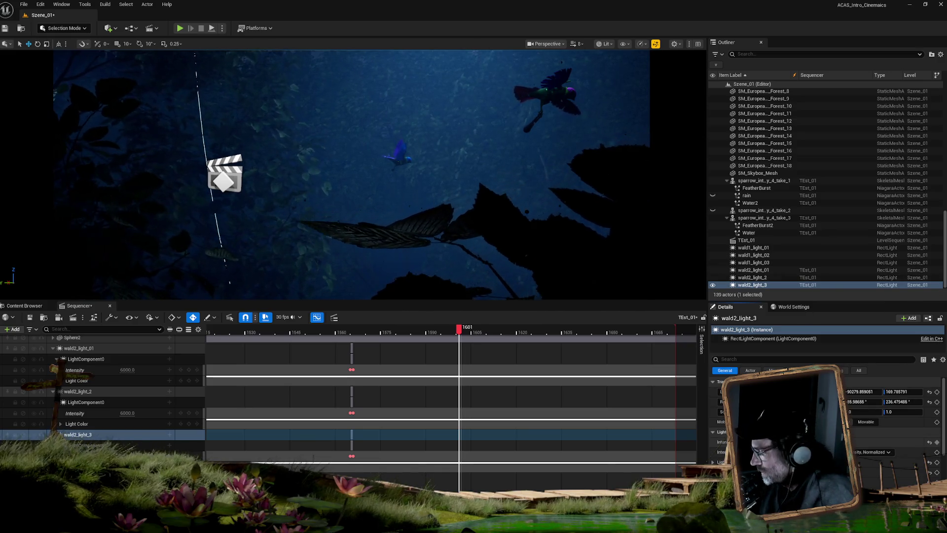
click(937, 442)
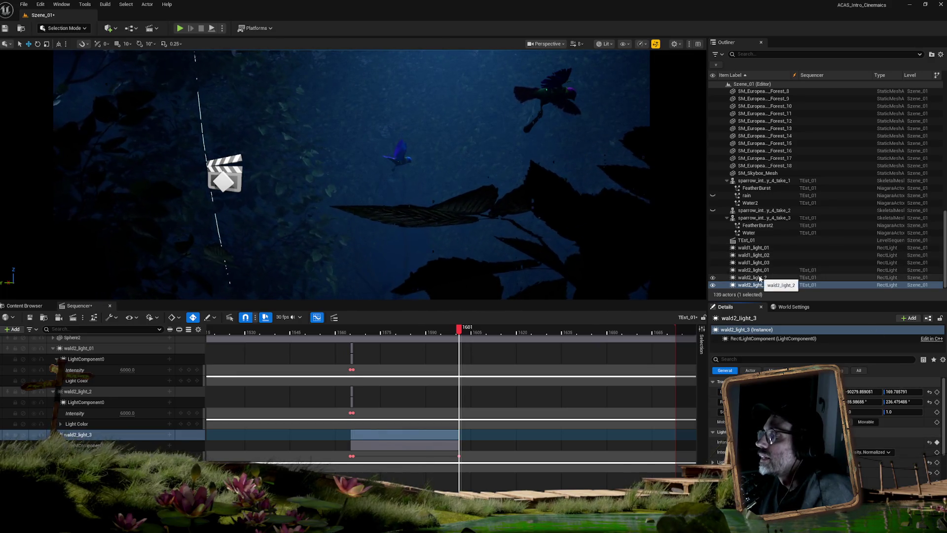
Step: Key wald2_light_2's Intensity at 5000 on frame 1601 and review frames 1601–1615
click(776, 280)
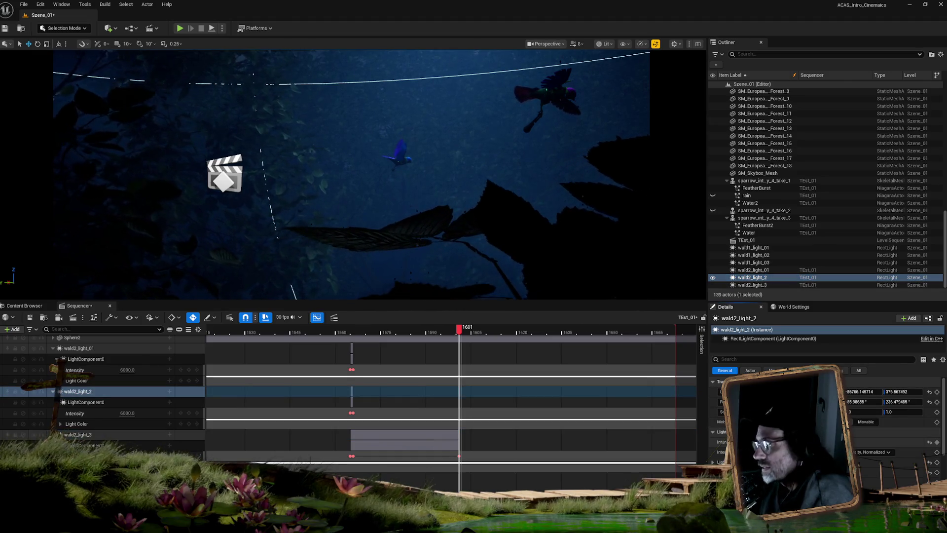
click(937, 442)
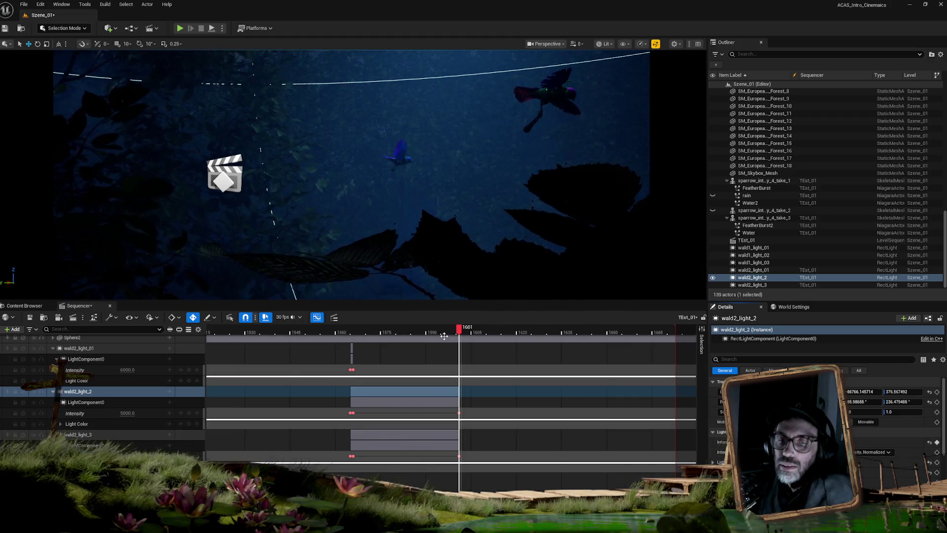
mouse_move(459, 328)
mouse_down()
mouse_move(511, 329)
mouse_move(316, 326)
mouse_move(574, 324)
mouse_move(344, 317)
mouse_move(357, 327)
mouse_move(515, 326)
mouse_move(461, 327)
mouse_move(487, 326)
mouse_up()
click(548, 239)
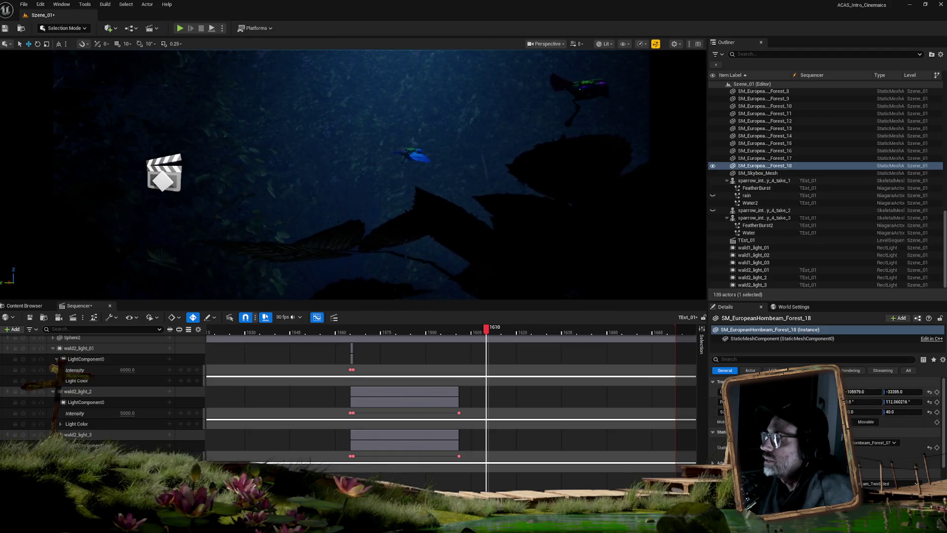
Step: Slide SM_EuropeanHornbeam_Forest_18 along Location Y, check the shot, and duplicate the tree
click(903, 391)
drag(903, 391, 918, 391)
mouse_move(903, 391)
mouse_down()
mouse_move(853, 391)
mouse_move(946, 391)
mouse_up()
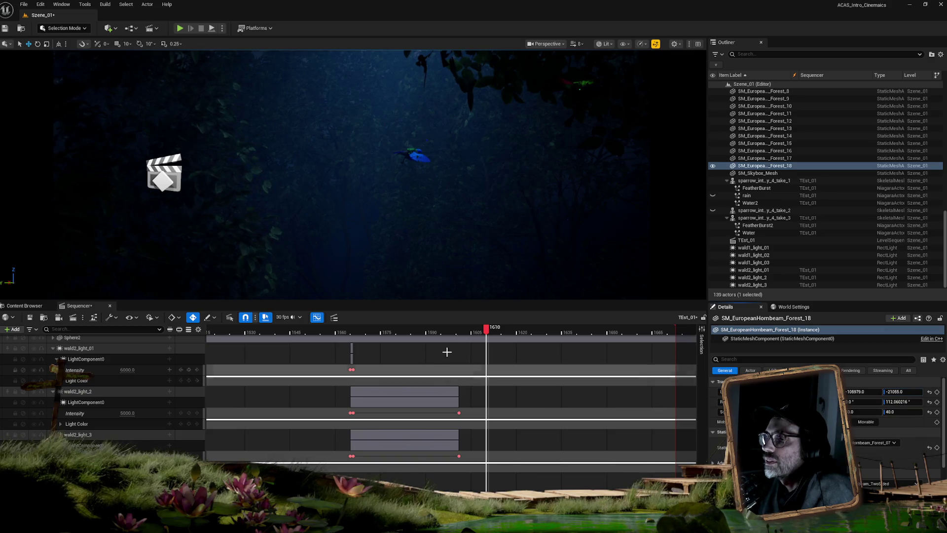
mouse_move(487, 328)
mouse_down()
mouse_move(336, 329)
mouse_move(398, 330)
mouse_move(541, 357)
mouse_move(517, 351)
mouse_move(529, 352)
mouse_up()
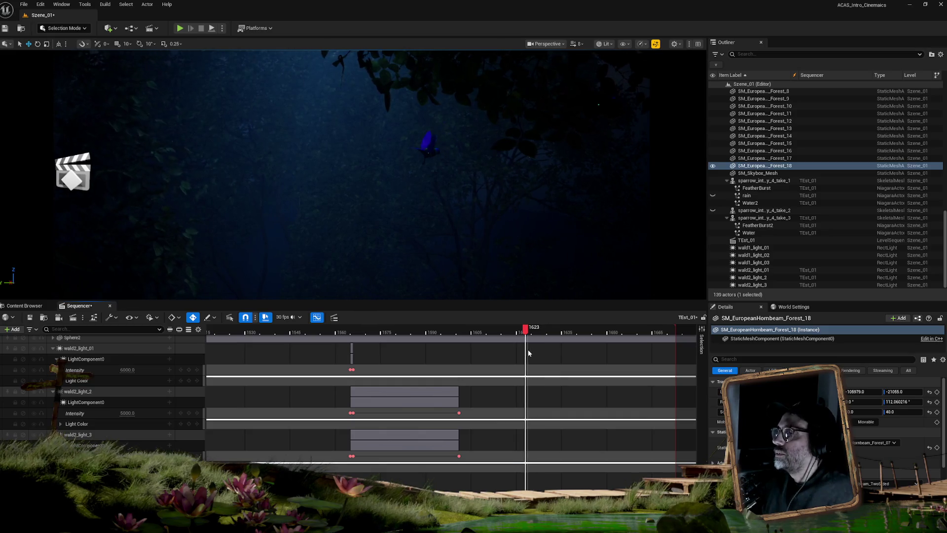
click(778, 168)
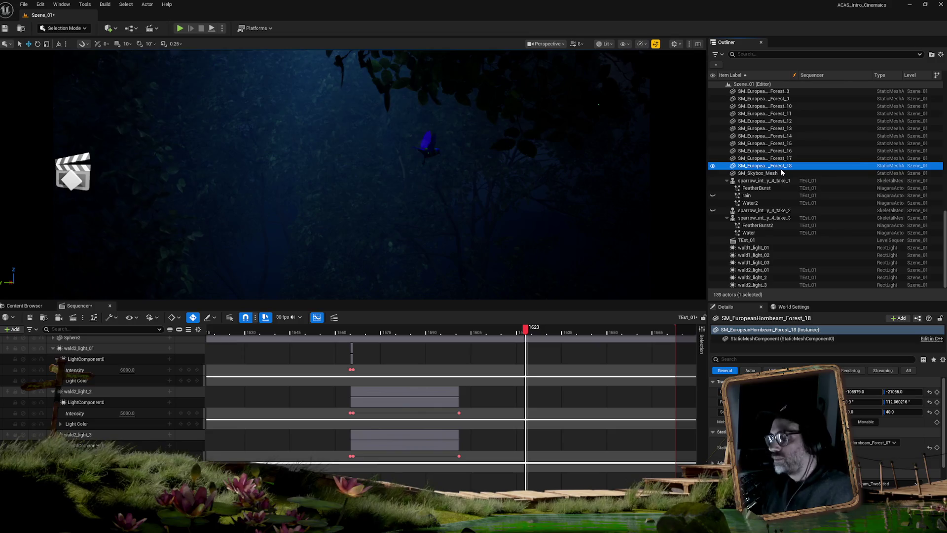
key(ctrl+d)
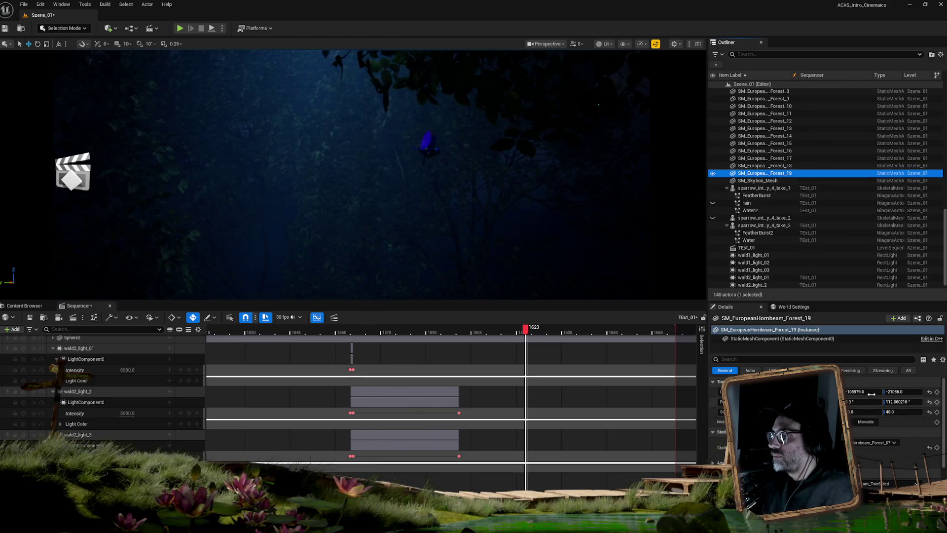
Step: Slide the duplicated hornbeam copy along Y, then scrub the playhead back to frame 1565
mouse_move(898, 391)
mouse_down()
mouse_move(769, 392)
mouse_move(779, 391)
mouse_up()
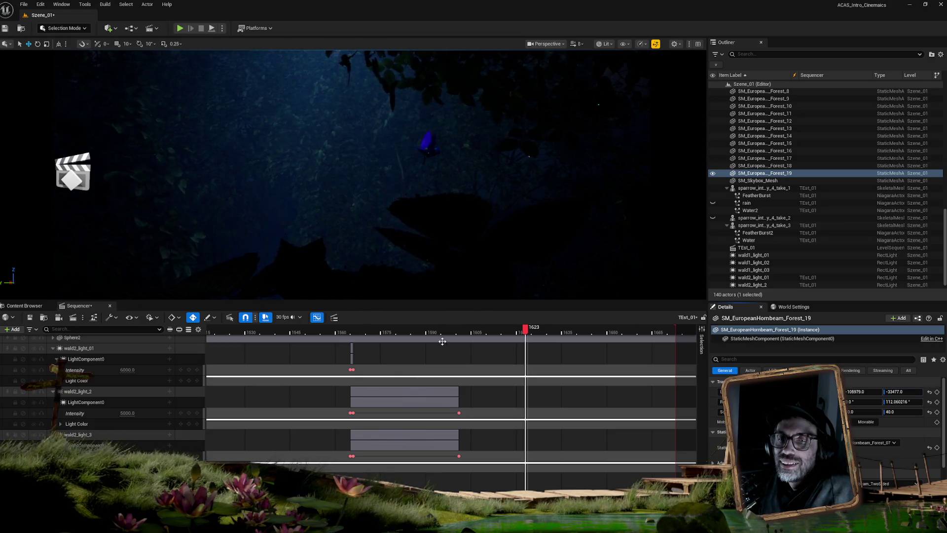
mouse_move(526, 328)
mouse_down()
mouse_move(352, 328)
mouse_move(552, 339)
mouse_move(327, 336)
mouse_move(433, 339)
mouse_move(363, 337)
mouse_up()
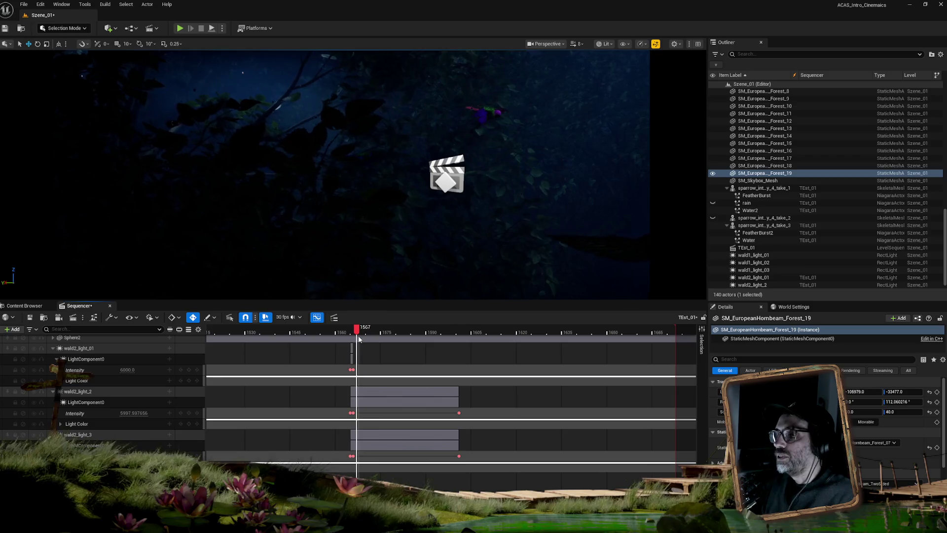
mouse_move(366, 339)
mouse_down()
mouse_move(404, 340)
mouse_move(358, 340)
mouse_up()
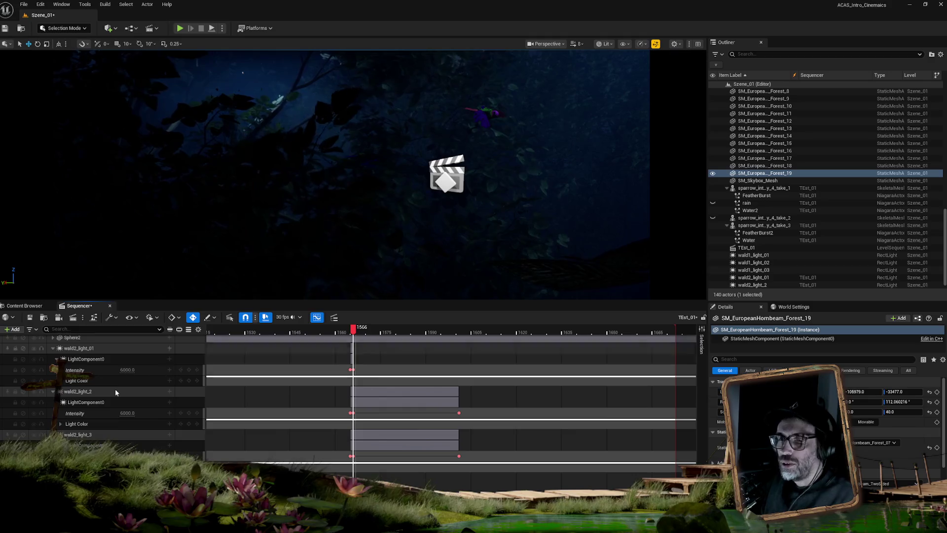
Step: Select the sparrow and marquee-select its Sequencer keys around frame 1566
click(489, 116)
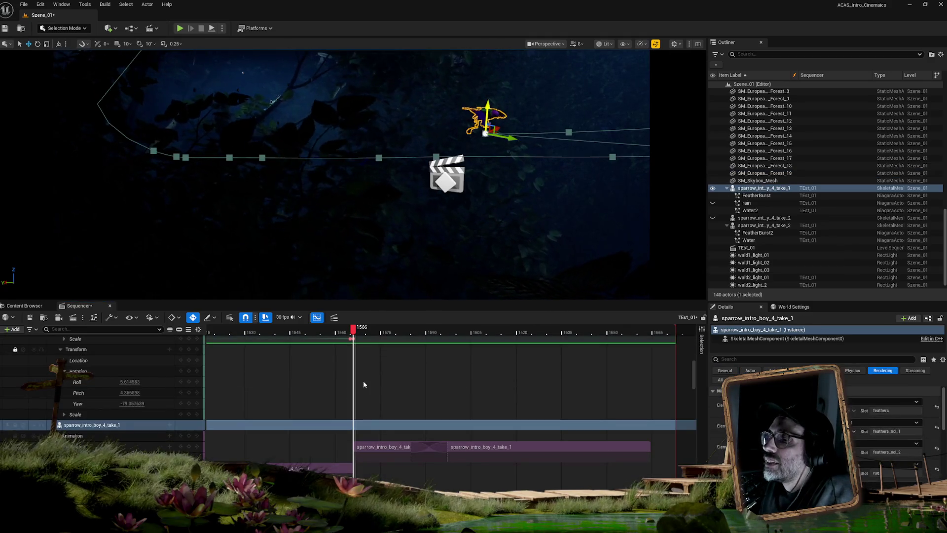
scroll(314, 433, down, 2)
scroll(314, 433, up, 5)
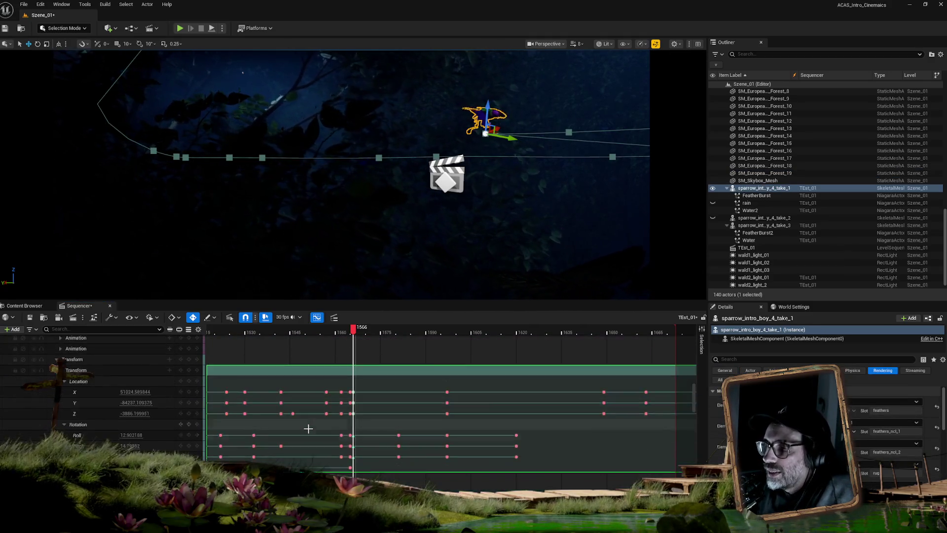
drag(368, 372, 355, 399)
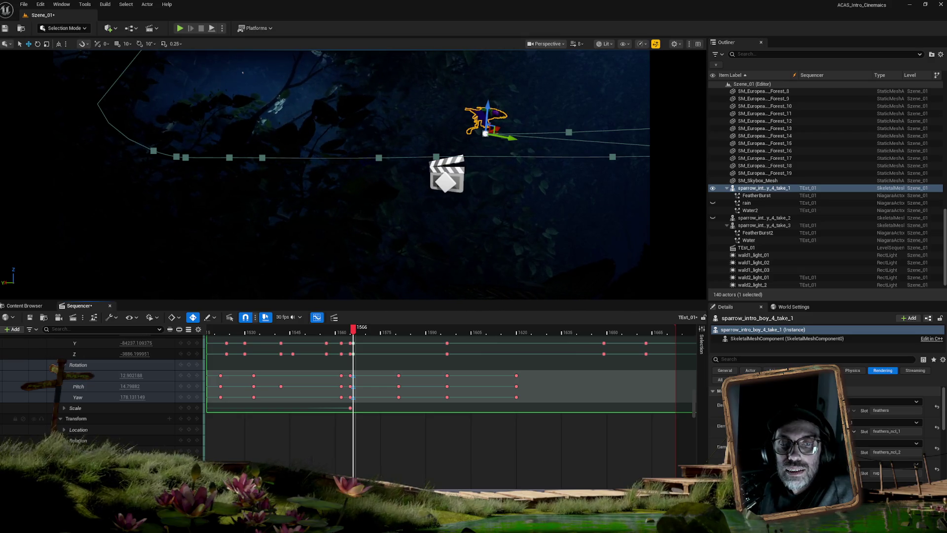
click(317, 318)
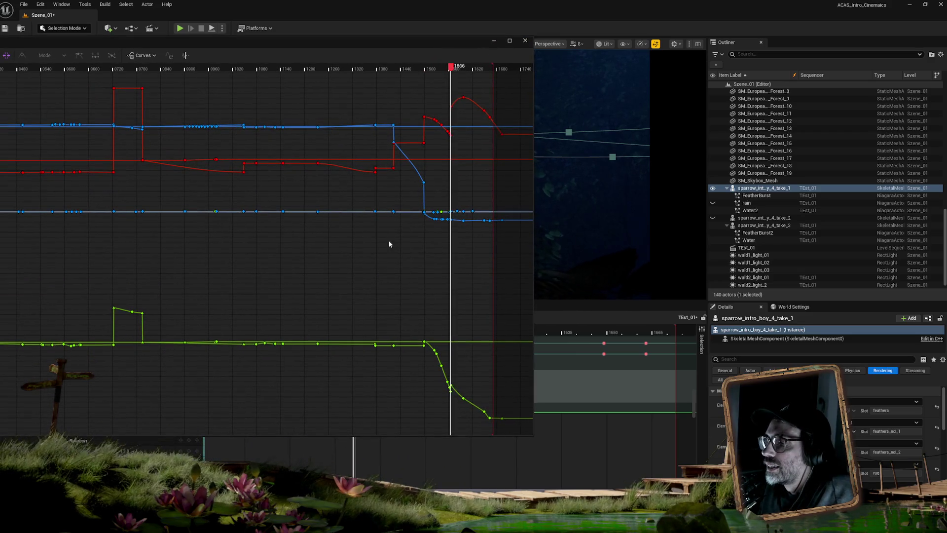
click(494, 40)
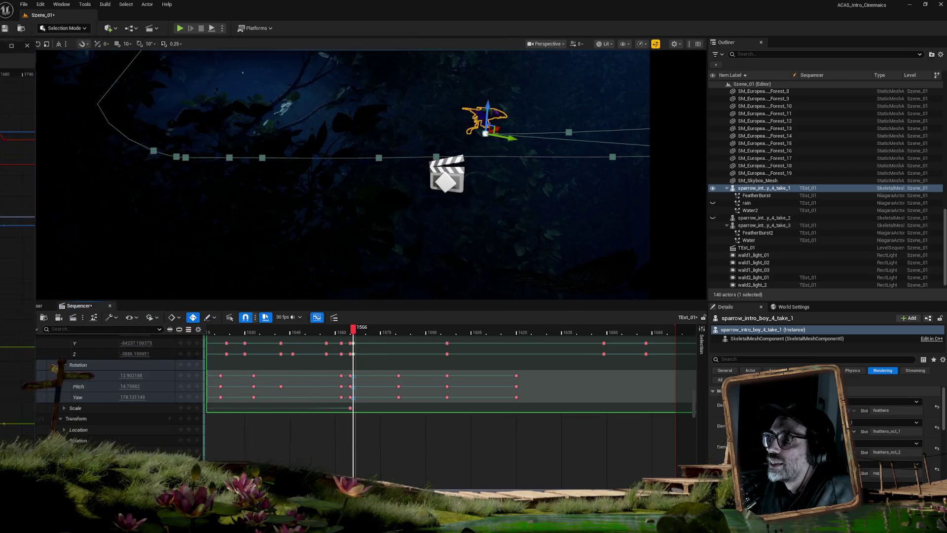
Step: Select the Roll, Pitch and Yaw rotation channels together
click(91, 378)
ctrl+click(94, 387)
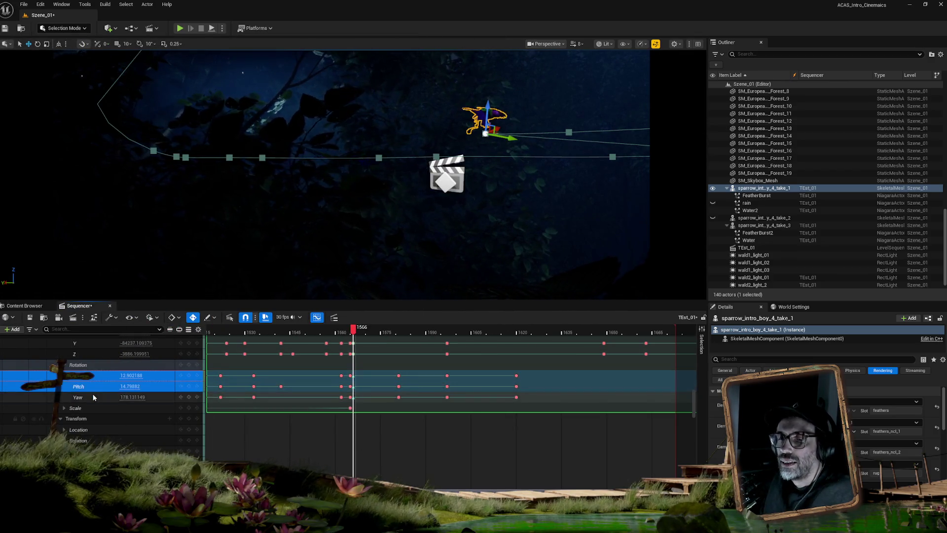
ctrl+click(92, 395)
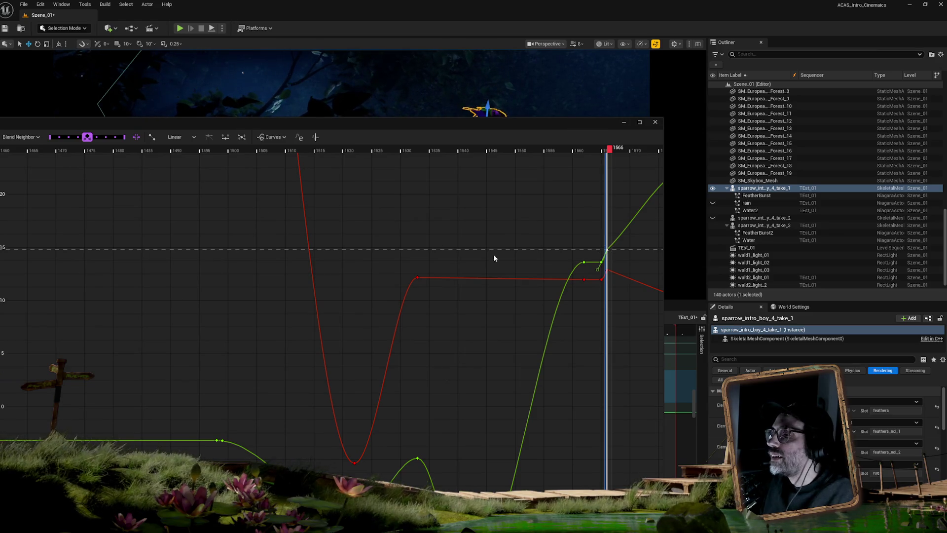
Step: Give the green curve key at frame 1566 User tangents and reshape its outgoing handle
right_click(608, 252)
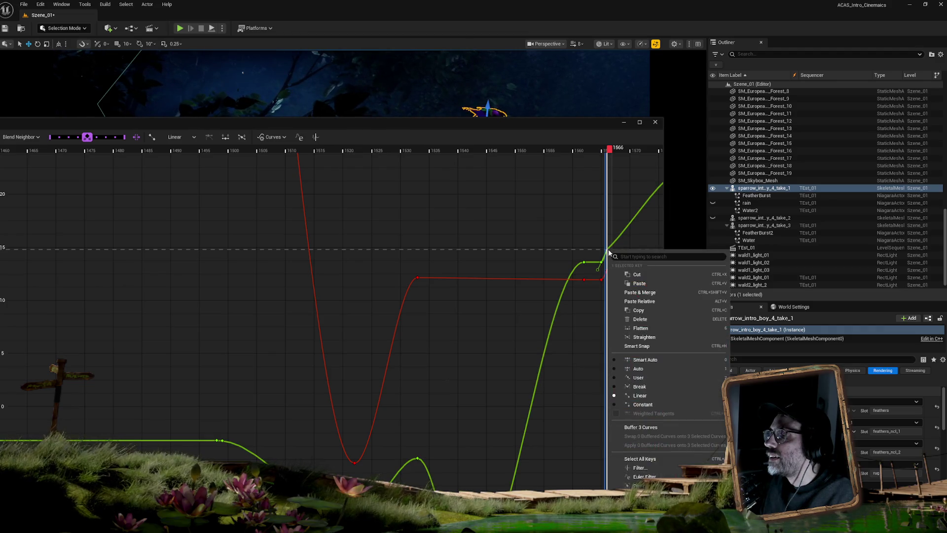
click(647, 379)
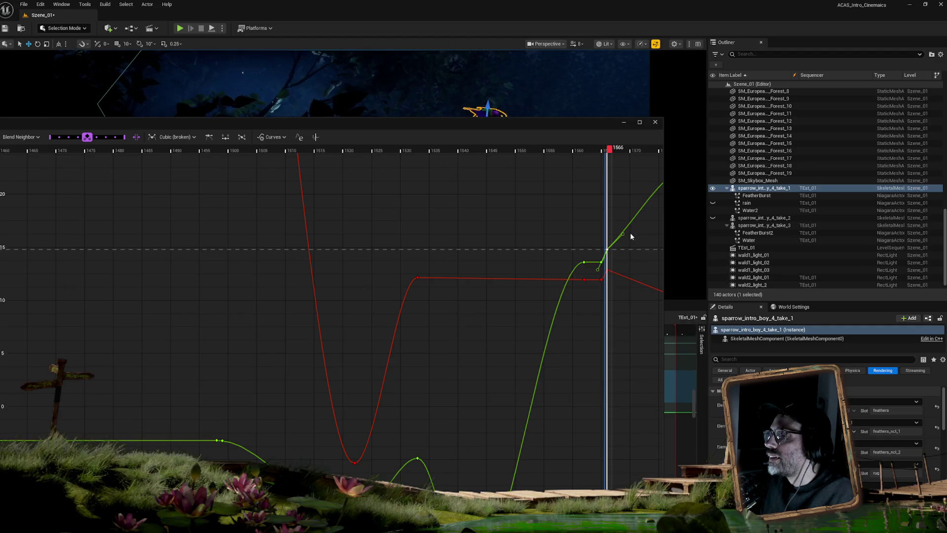
drag(624, 235, 620, 233)
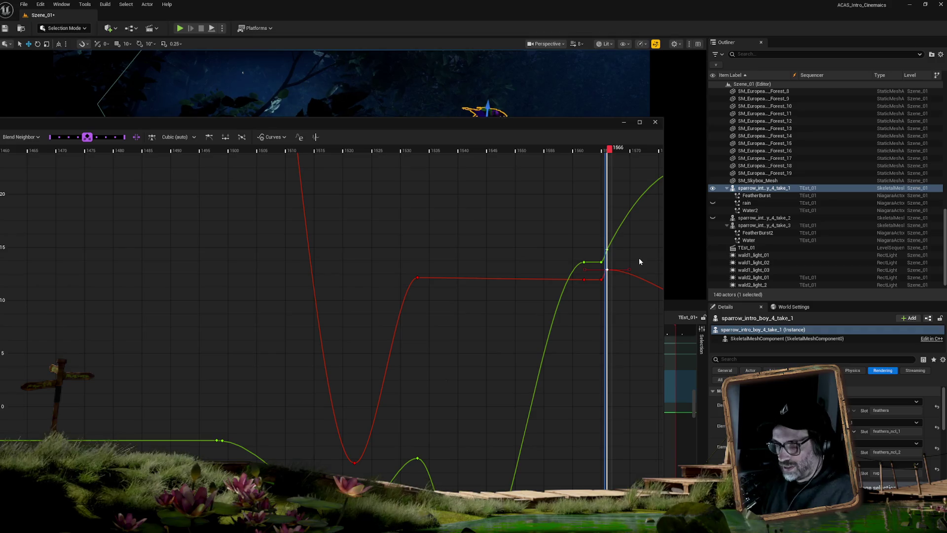
Step: Break the red curve key's tangents near frame 1566 and steepen its outgoing slope
mouse_move(637, 250)
mouse_down()
mouse_move(359, 217)
mouse_move(346, 250)
mouse_up()
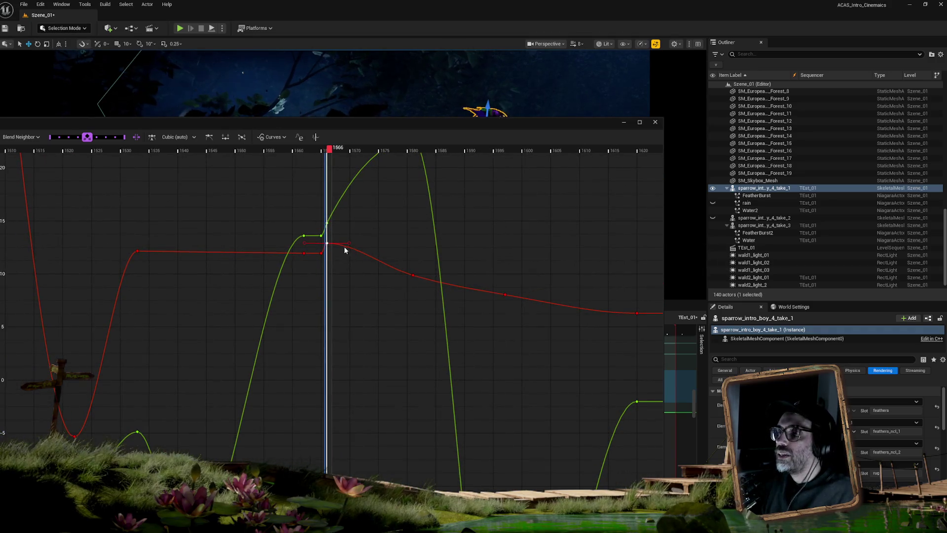
right_click(327, 244)
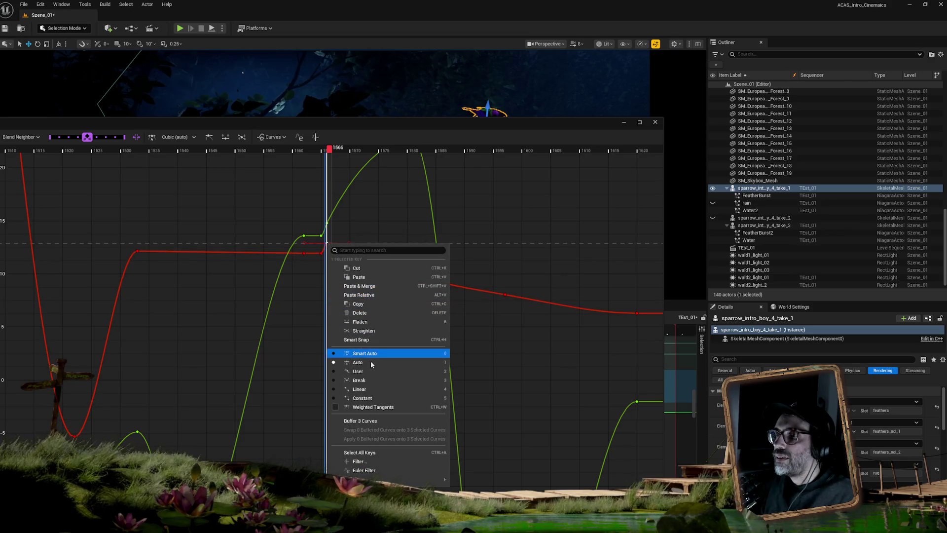
click(369, 385)
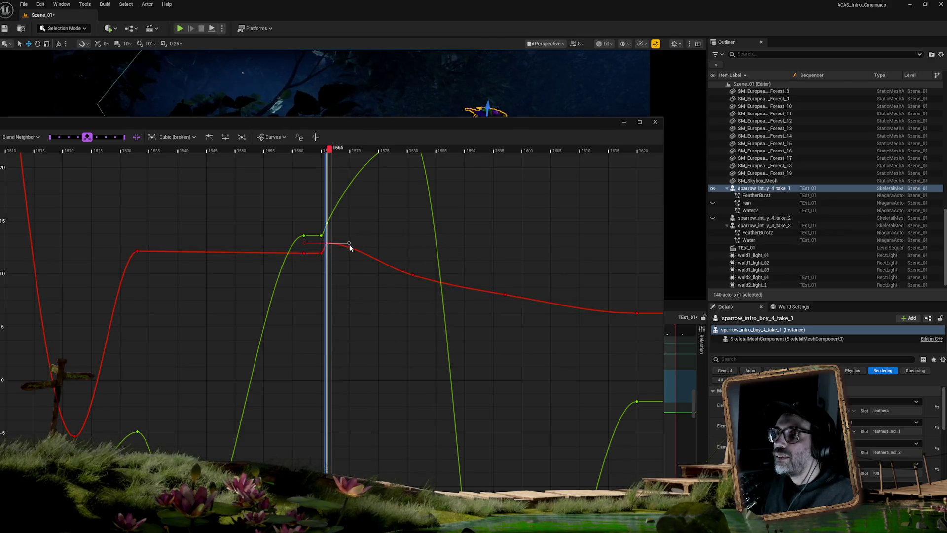
drag(349, 248, 348, 253)
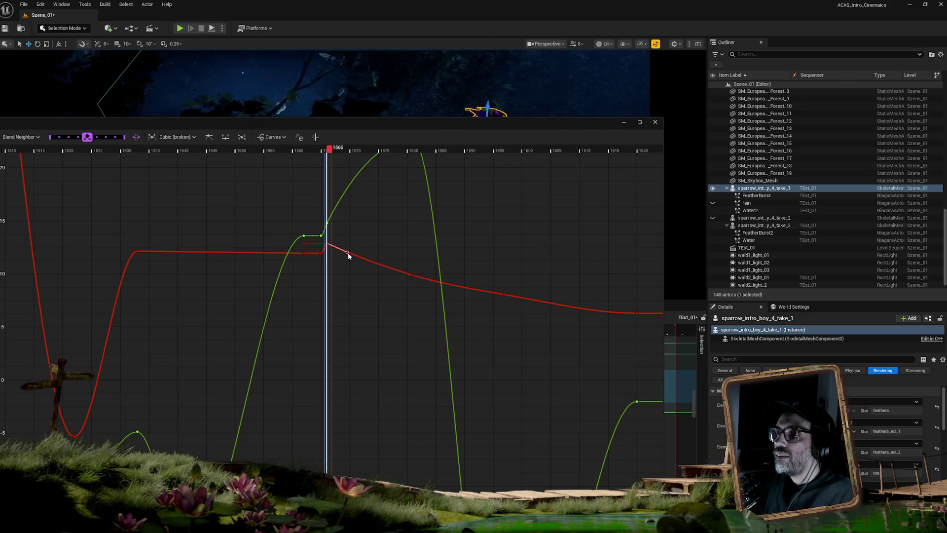
Step: Move the Curve Editor window lower to uncover the Sequencer tracks
scroll(393, 324, down, 3)
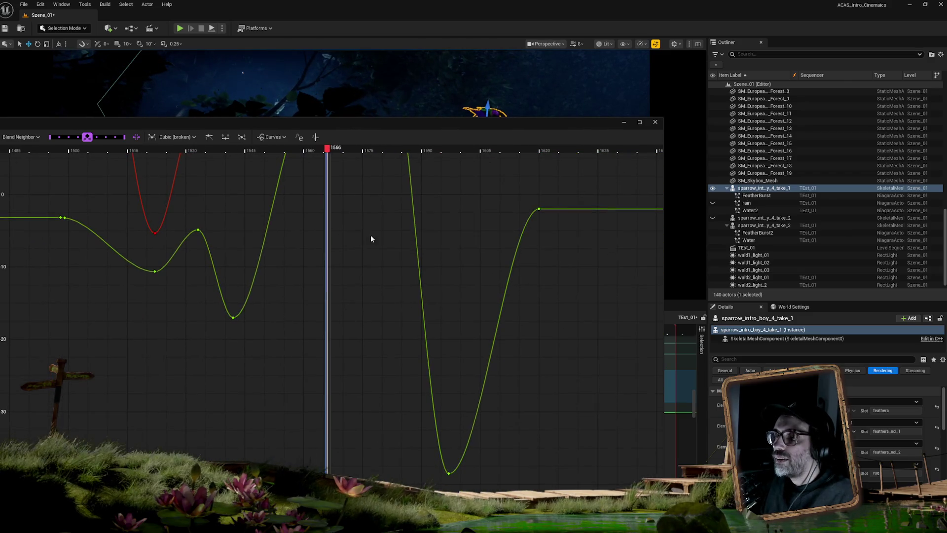
scroll(370, 296, down, 6)
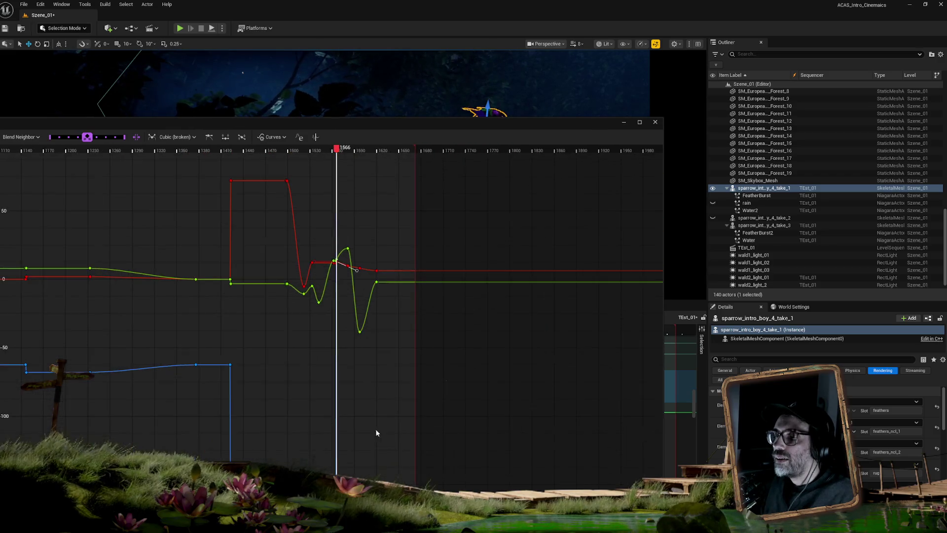
scroll(344, 337, up, 3)
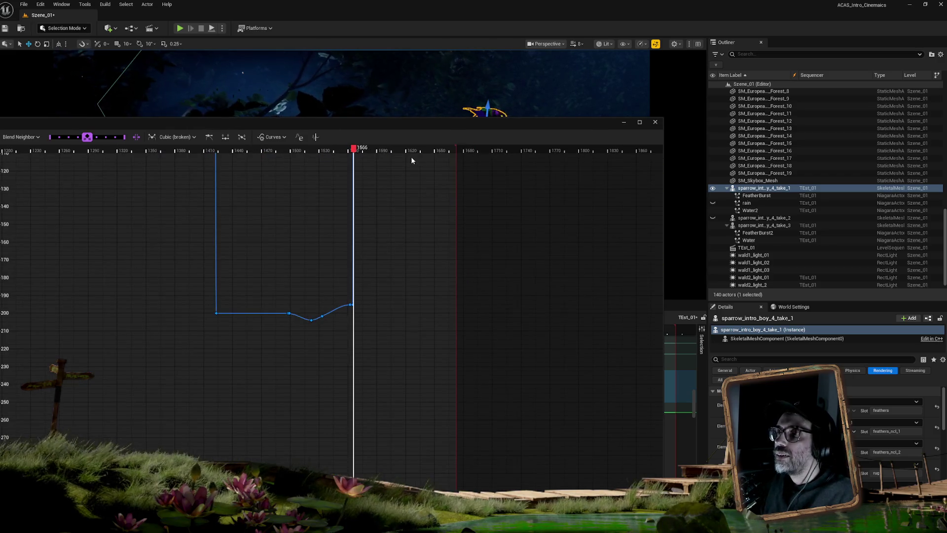
mouse_move(414, 134)
mouse_down()
mouse_move(413, 390)
mouse_move(442, 391)
mouse_move(18, 399)
mouse_up()
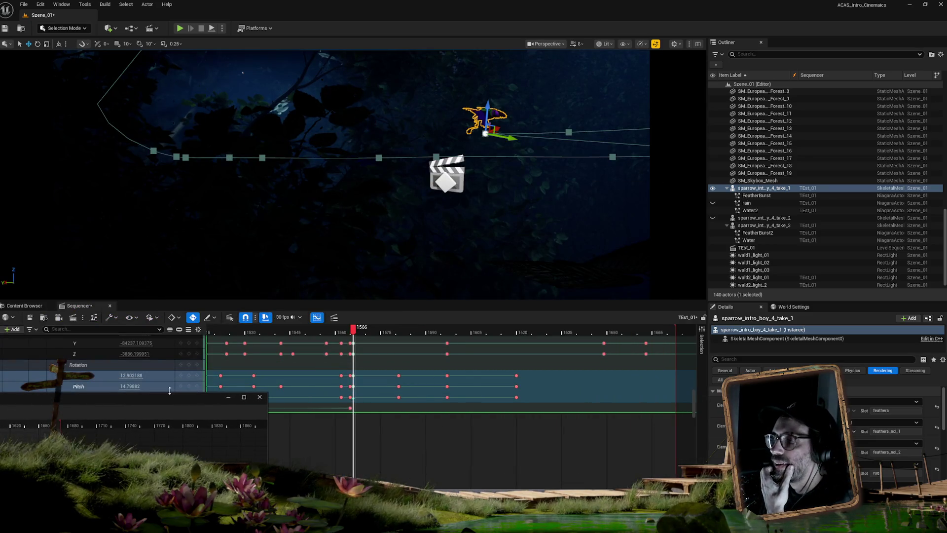
Step: Scrub the sparrow's flight from frame 1566 to 1600 to check the adjusted curves
mouse_move(361, 331)
mouse_down()
mouse_move(538, 329)
mouse_move(386, 329)
mouse_move(456, 329)
mouse_up()
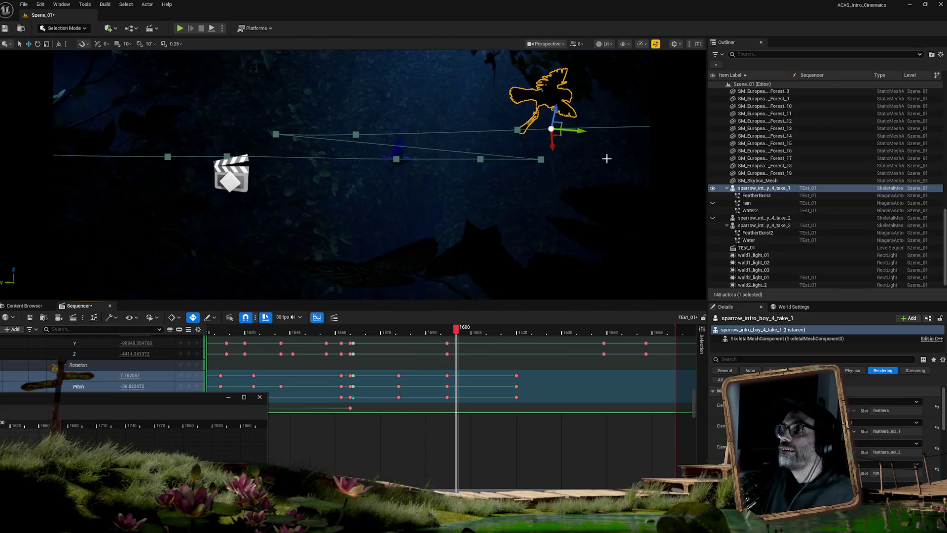
scroll(755, 255, down, 1)
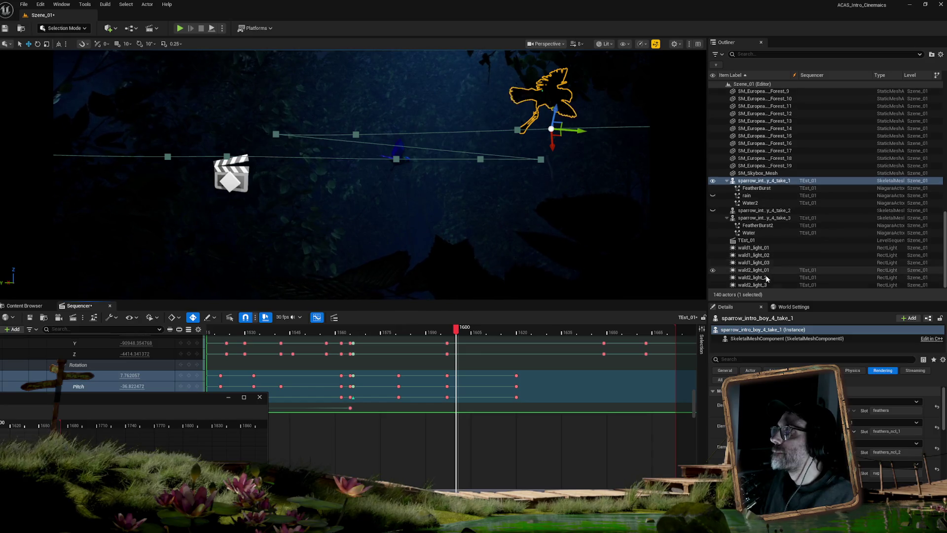
Step: Select wald2_light_3 and play its fade from frame 1563, reviewing back from 1641
click(766, 285)
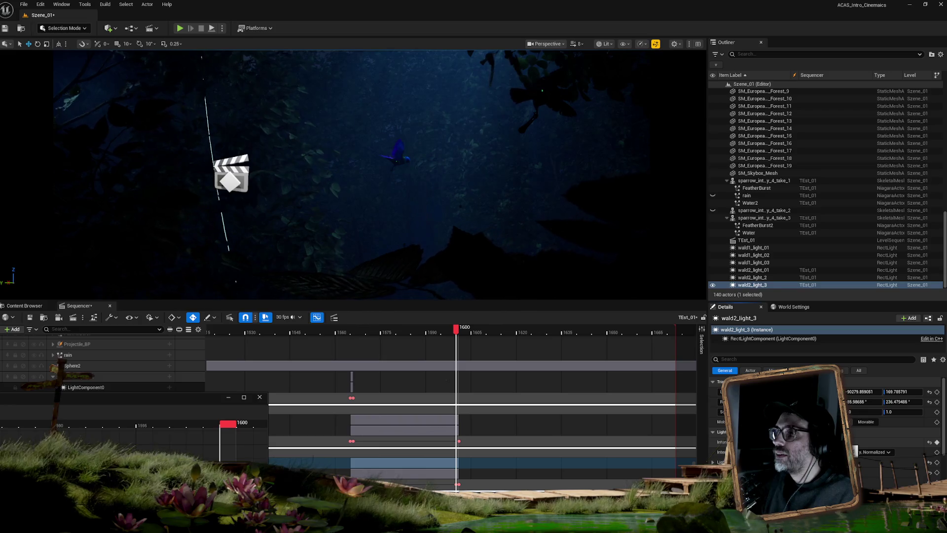
drag(443, 328, 339, 327)
key(space)
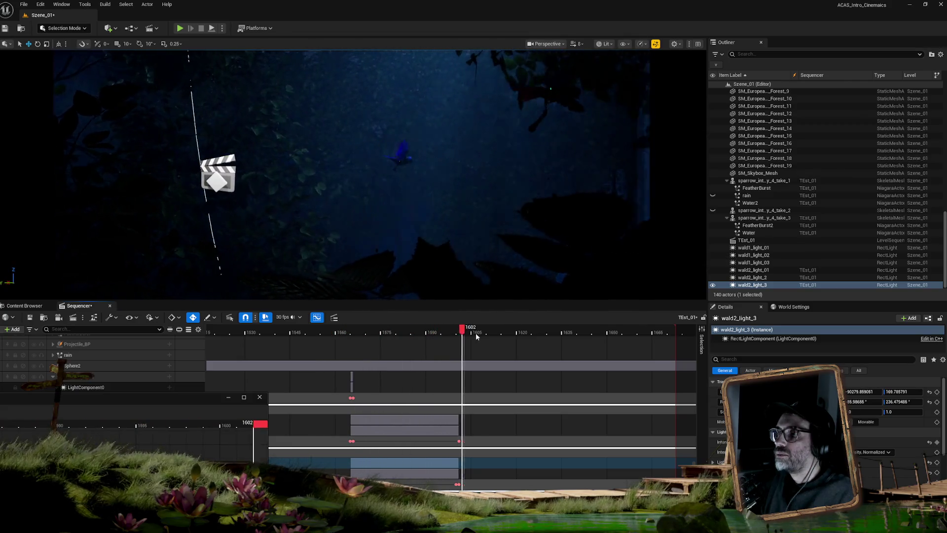
click(462, 334)
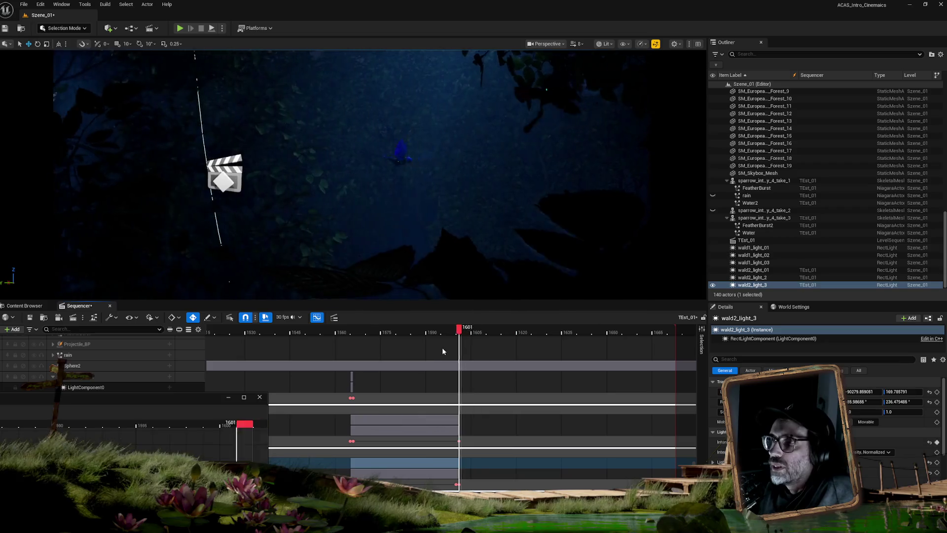
key(j)
key(l)
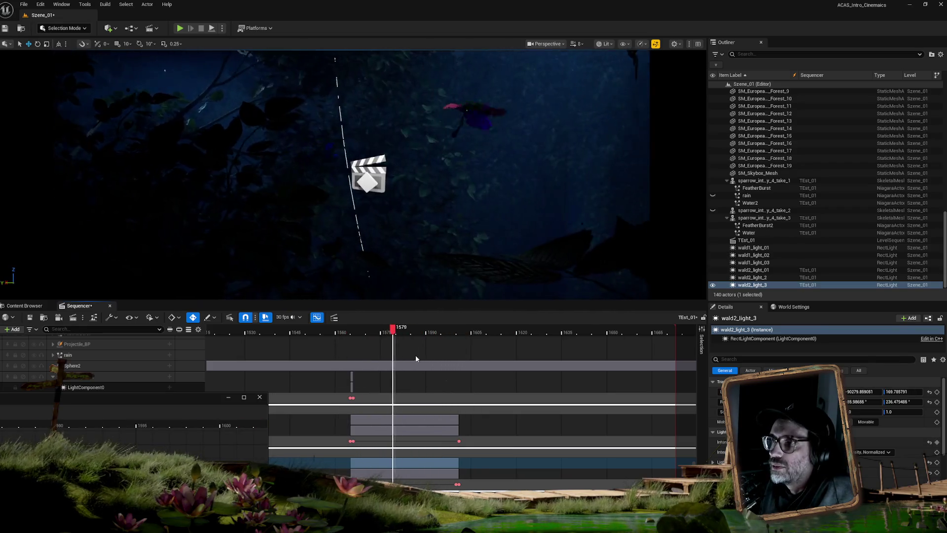
mouse_move(564, 355)
mouse_down()
mouse_move(262, 336)
mouse_move(581, 339)
mouse_move(359, 337)
mouse_move(460, 339)
mouse_up()
Step: Scrub between frames 1566 and 1602 to inspect the light's Intensity keys, then show Camera Cuts
mouse_move(512, 336)
mouse_down()
mouse_move(546, 329)
mouse_move(351, 327)
mouse_move(470, 329)
mouse_up()
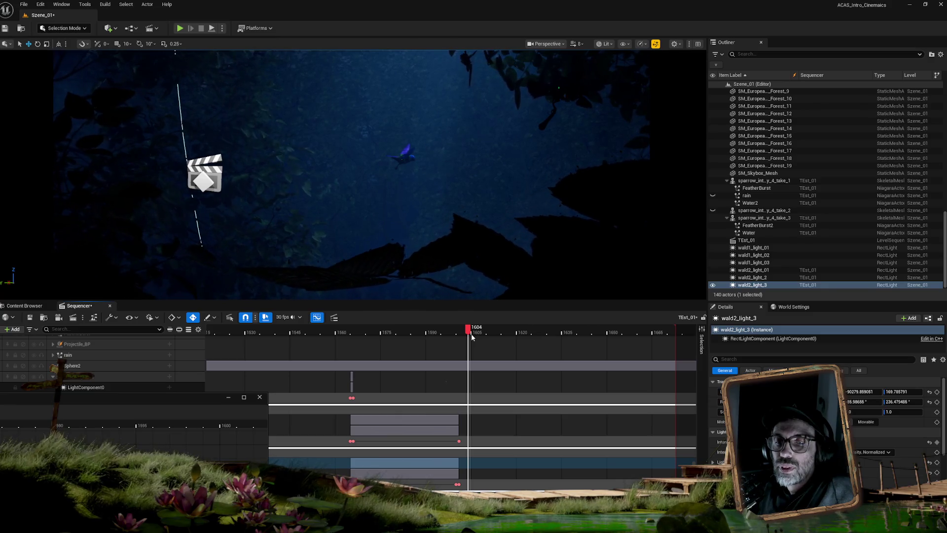
mouse_move(465, 330)
mouse_down()
mouse_move(526, 329)
mouse_move(351, 330)
mouse_move(413, 329)
mouse_up()
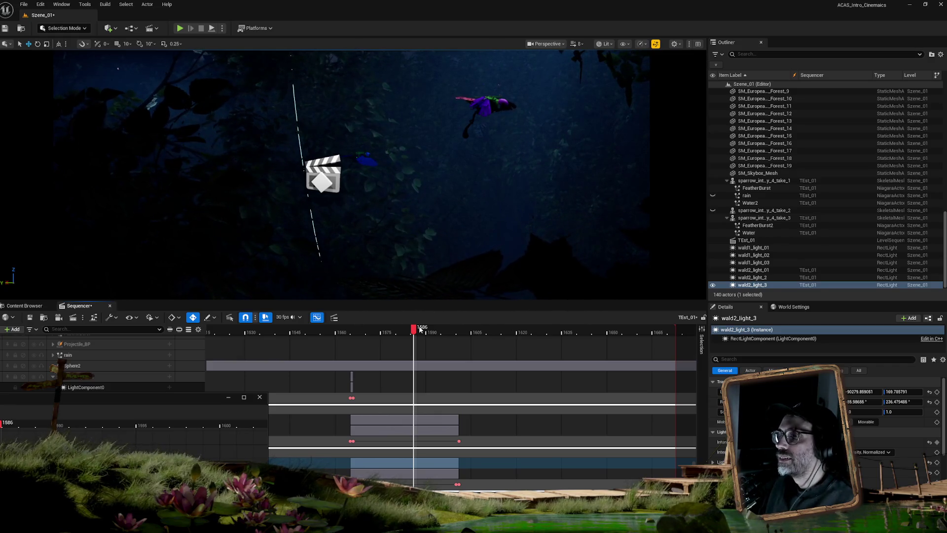
drag(414, 330, 463, 328)
key(Left)
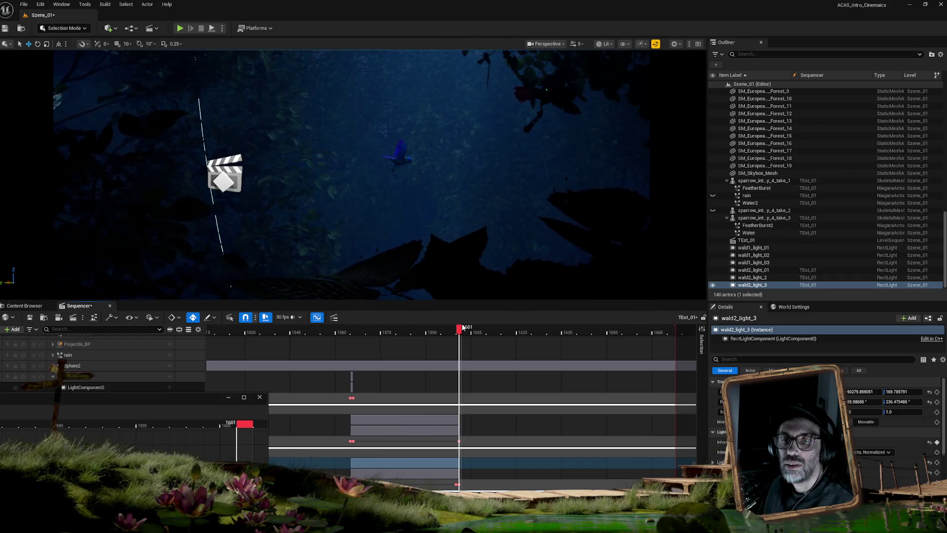
mouse_move(462, 327)
mouse_down()
mouse_move(398, 326)
mouse_move(565, 329)
mouse_move(375, 324)
mouse_up()
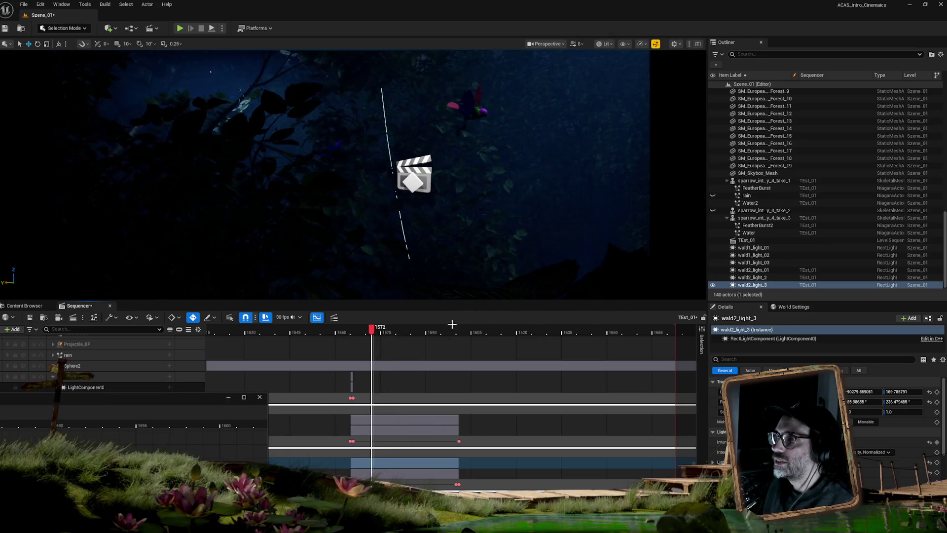
click(355, 329)
mouse_move(367, 328)
mouse_down()
mouse_move(396, 328)
mouse_move(354, 328)
mouse_move(402, 328)
mouse_move(356, 327)
mouse_up()
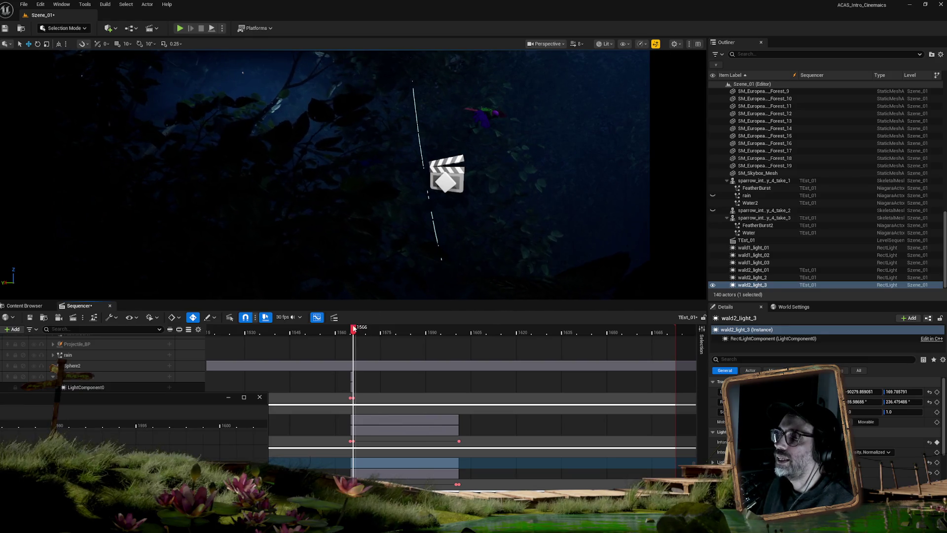
mouse_move(362, 330)
mouse_down()
mouse_move(491, 328)
mouse_move(298, 324)
mouse_move(467, 318)
mouse_move(345, 312)
mouse_move(394, 313)
mouse_move(356, 310)
mouse_move(371, 308)
mouse_move(538, 311)
mouse_move(383, 310)
mouse_move(410, 309)
mouse_up()
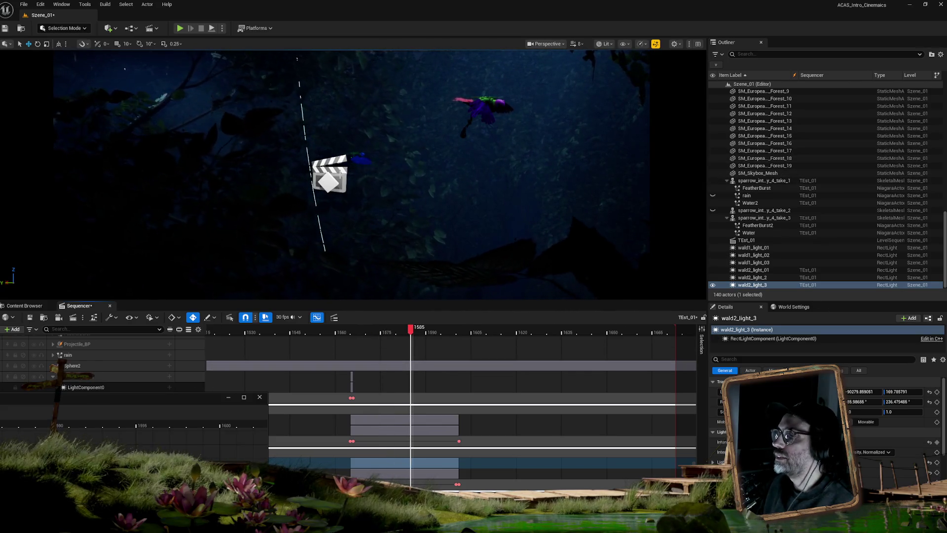
mouse_move(418, 330)
mouse_down()
mouse_move(455, 333)
mouse_move(279, 336)
mouse_move(593, 325)
mouse_move(523, 328)
mouse_move(585, 328)
mouse_up()
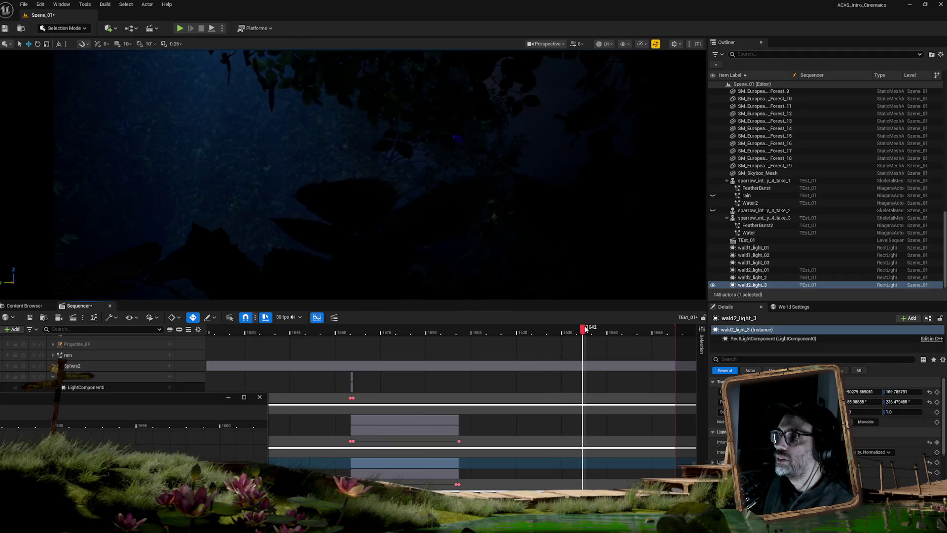
drag(697, 444, 711, 330)
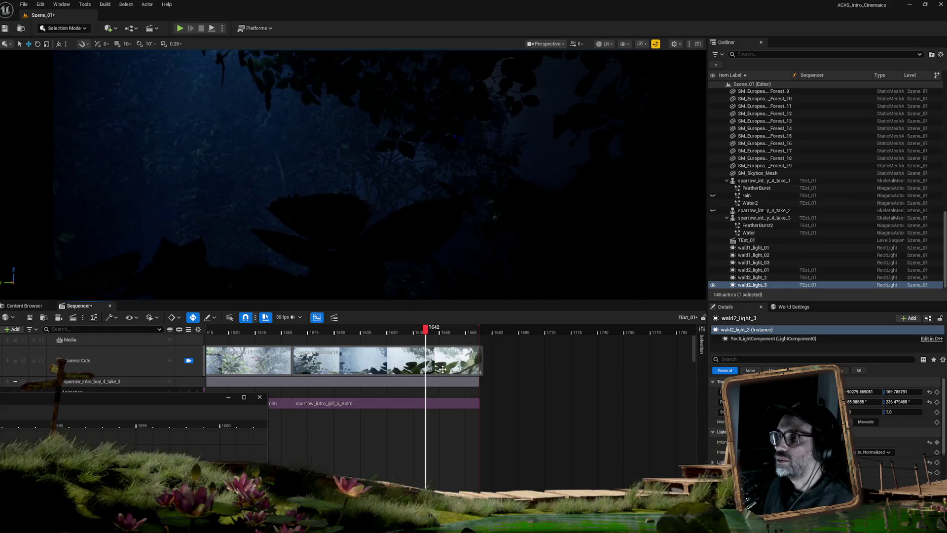
Step: Split the camera cut section at frame 1642
right_click(460, 359)
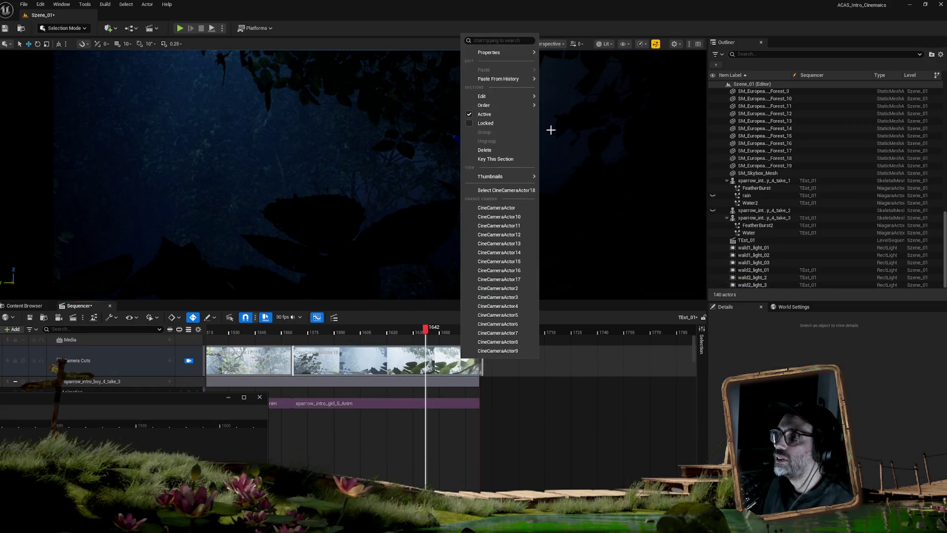
mouse_move(496, 95)
click(574, 138)
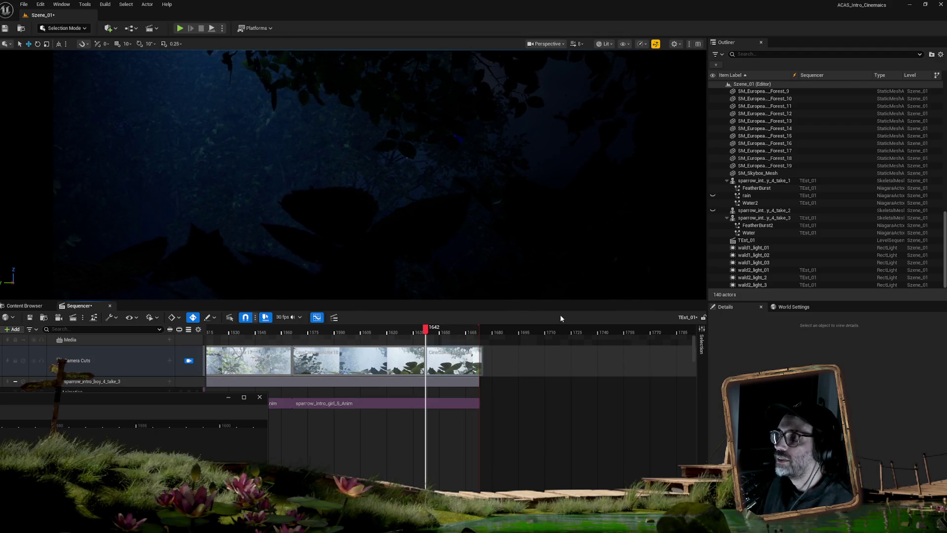
Step: Close the floating Curve Editor and select the CineCameraActor18 track
click(188, 403)
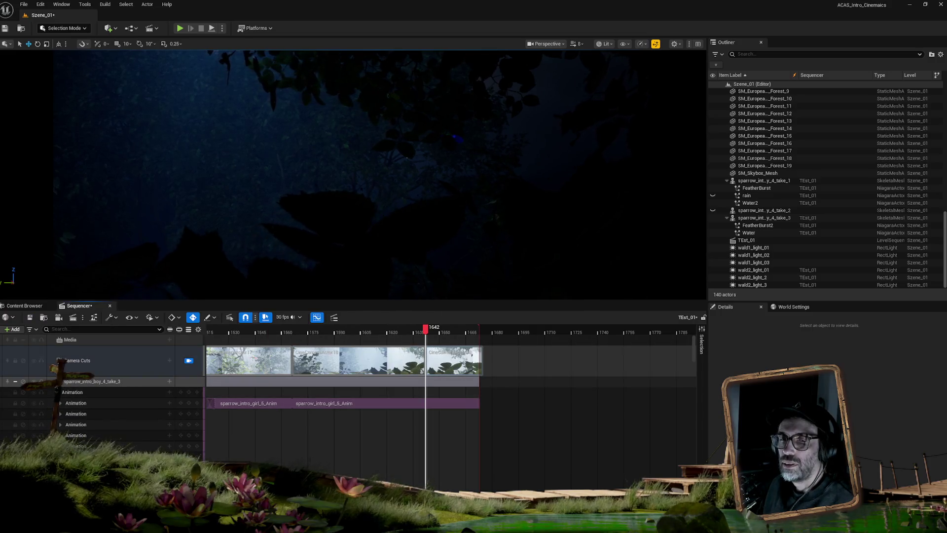
click(60, 403)
scroll(129, 420, down, 2)
scroll(128, 419, down, 8)
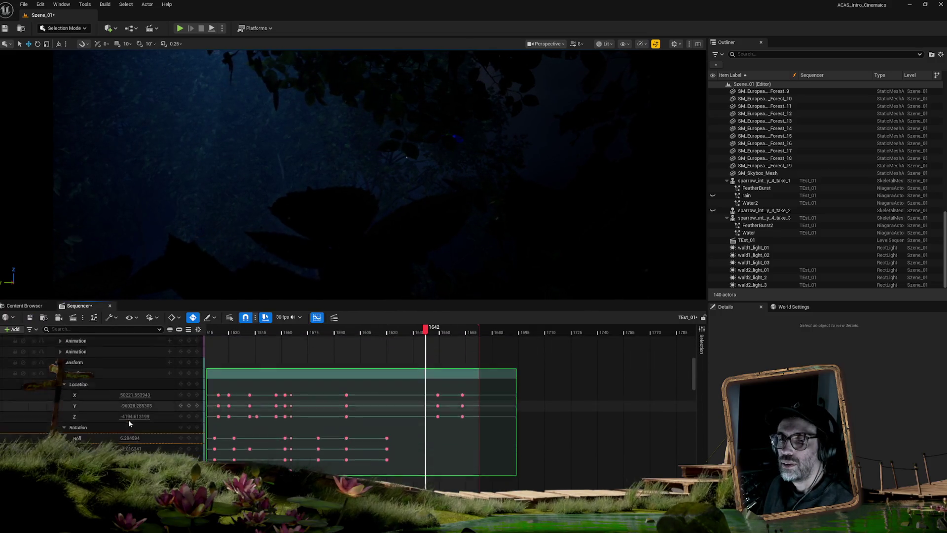
scroll(128, 418, down, 10)
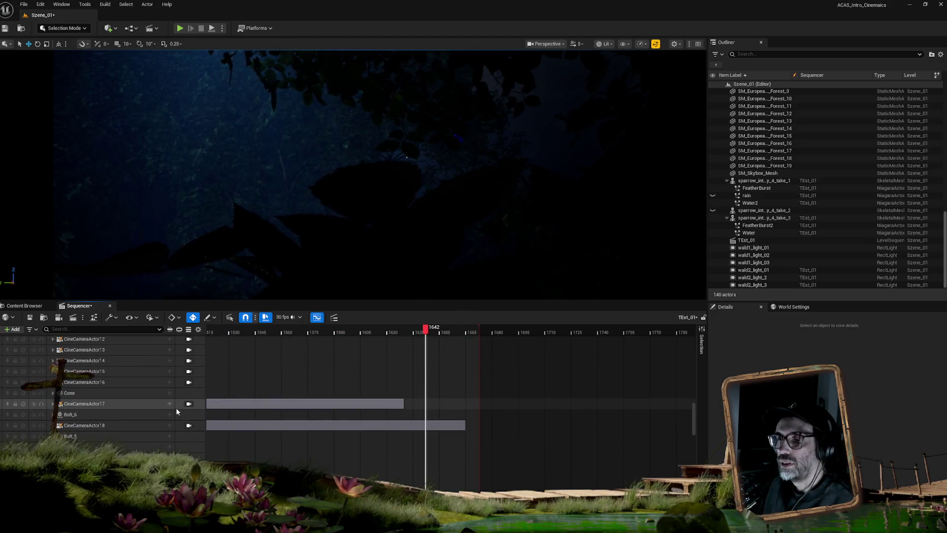
click(92, 427)
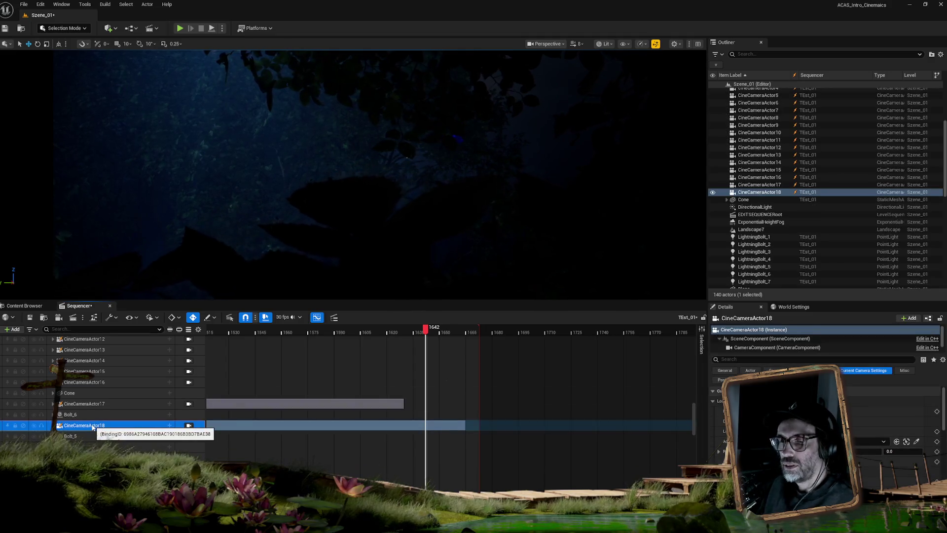
Step: Duplicate CineCameraActor18 as CineCameraActor19 and expand its Transform track
key(ctrl+d)
click(92, 436)
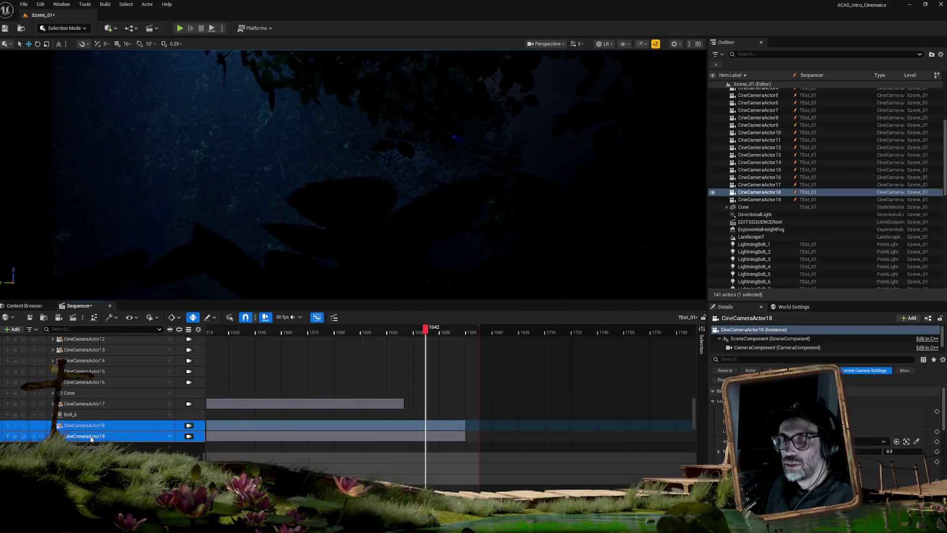
click(53, 436)
scroll(59, 431, down, 3)
click(58, 429)
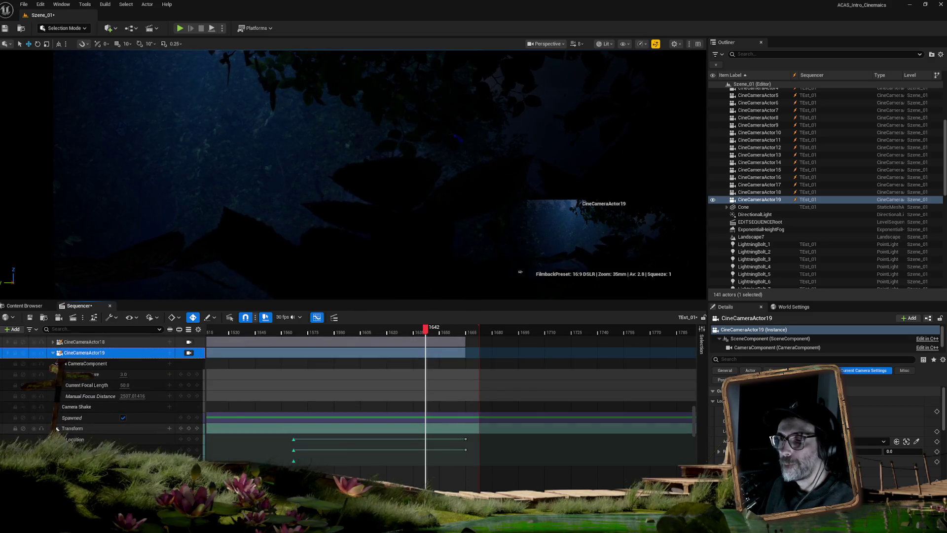
Step: Delete CineCameraActor19's copied Location keys and play back the new shot
mouse_move(474, 437)
mouse_down()
mouse_move(317, 467)
mouse_move(291, 462)
mouse_up()
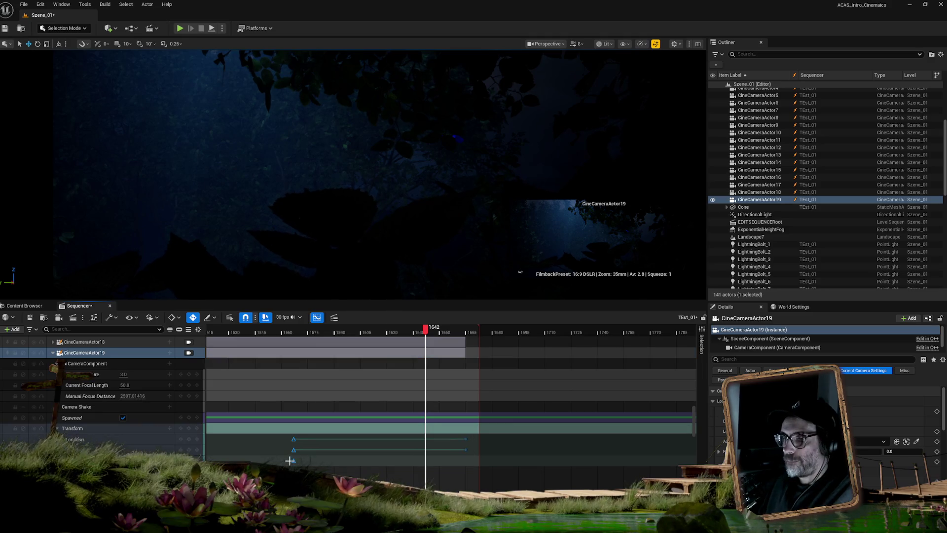
key(Delete)
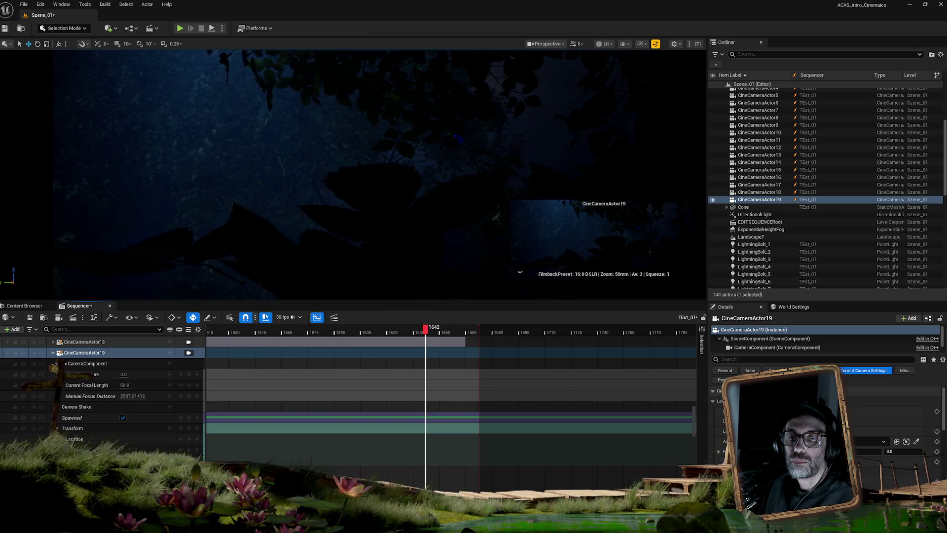
mouse_move(414, 333)
mouse_down()
mouse_move(325, 331)
mouse_move(416, 337)
mouse_move(328, 333)
mouse_move(397, 336)
mouse_up()
key(space)
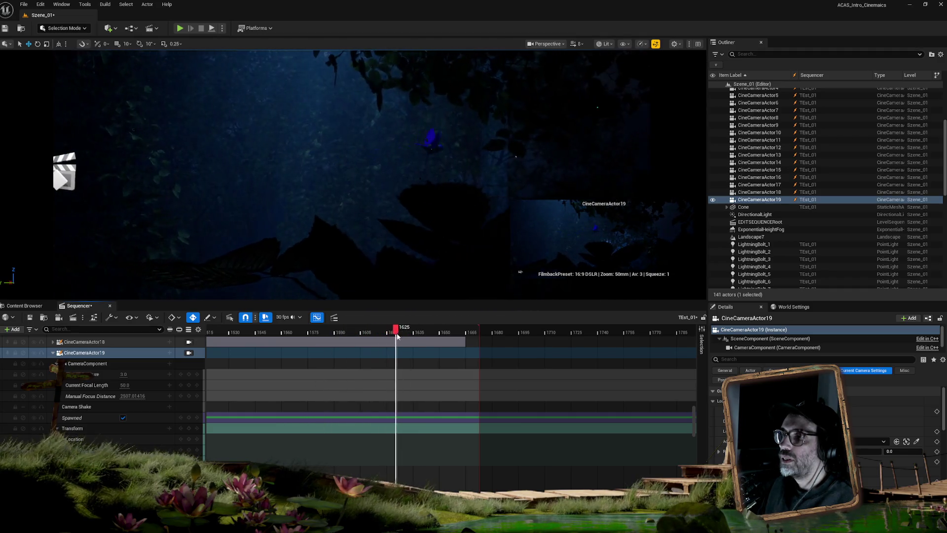
Step: Select sparrow_intro_boy_4_take_3 and scrub its flight back and forth to review it
click(435, 147)
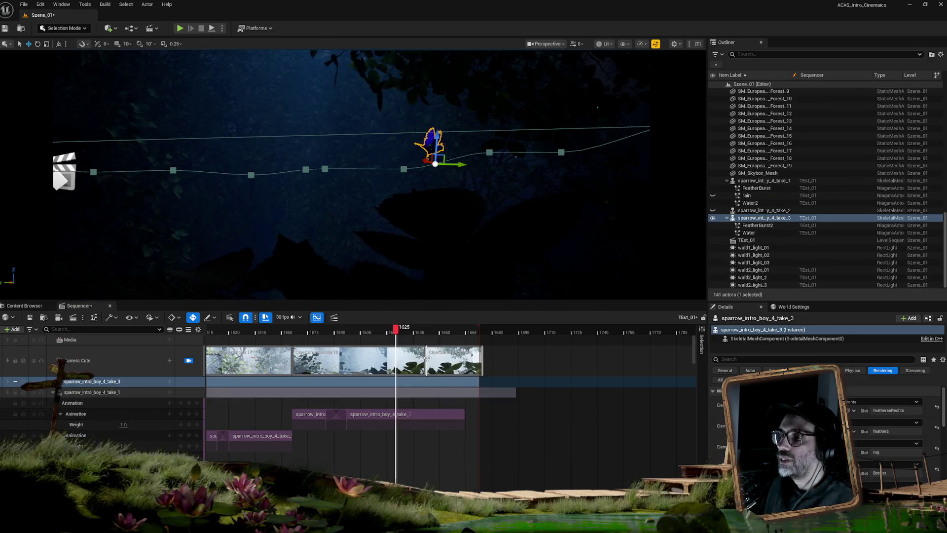
mouse_move(399, 329)
mouse_down()
mouse_move(353, 331)
mouse_move(370, 330)
mouse_up()
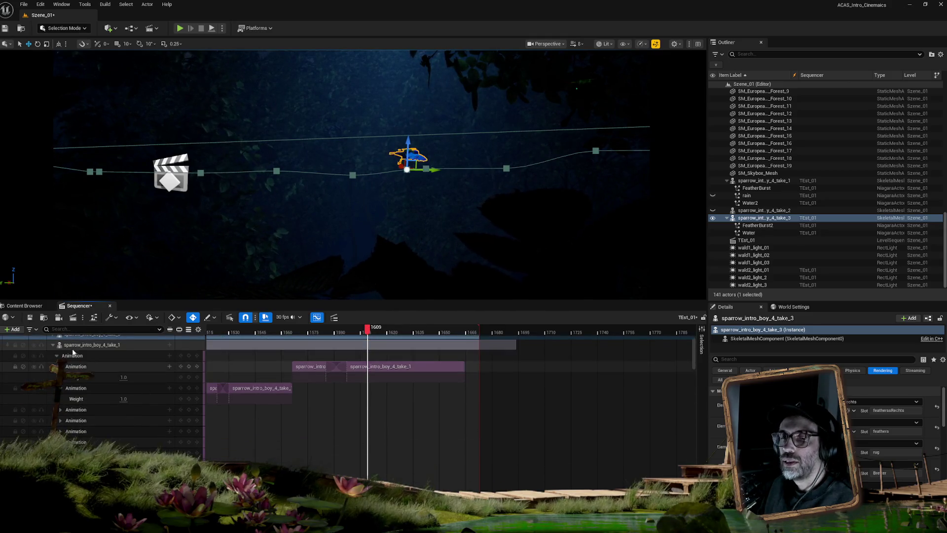
scroll(64, 364, down, 1)
scroll(163, 425, down, 5)
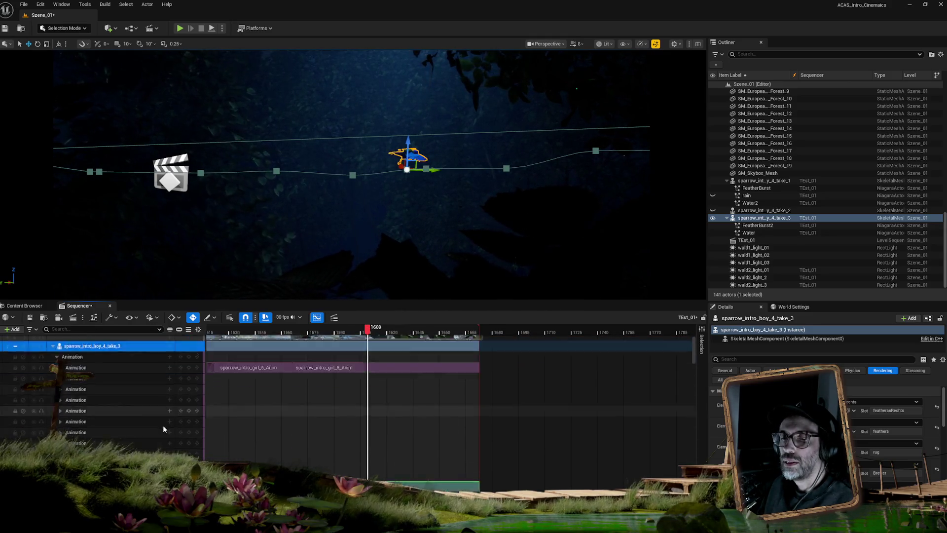
scroll(163, 426, down, 2)
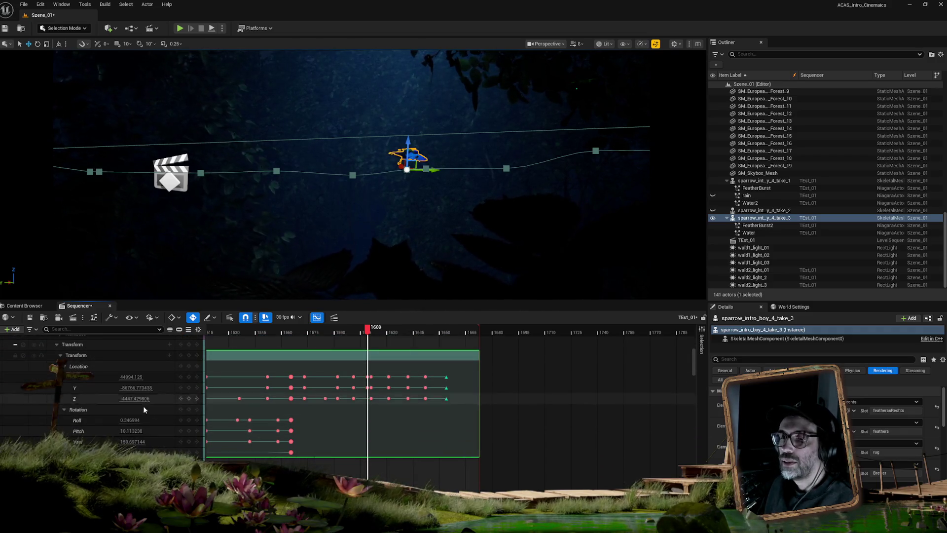
drag(367, 332, 373, 332)
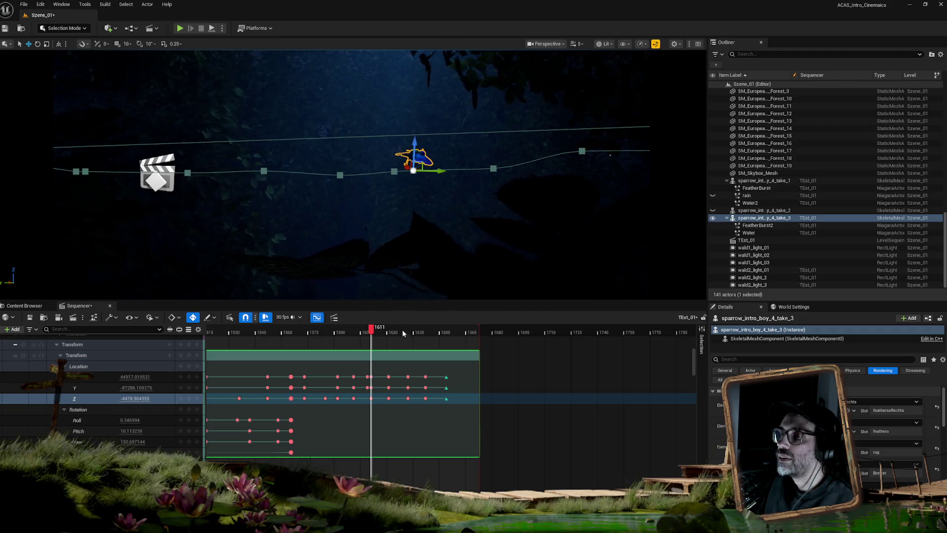
key(Left)
key(Left)
key(Left)
key(Left)
key(Left)
key(Left)
key(Right)
key(Right)
key(Right)
mouse_move(351, 331)
mouse_down()
mouse_move(364, 331)
mouse_move(313, 331)
mouse_move(365, 331)
mouse_move(338, 329)
mouse_up()
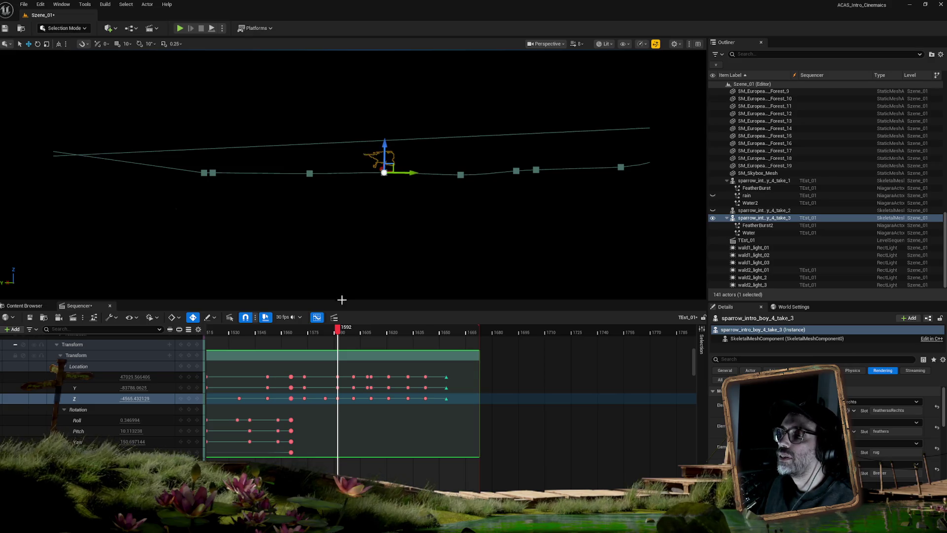
drag(337, 329, 409, 322)
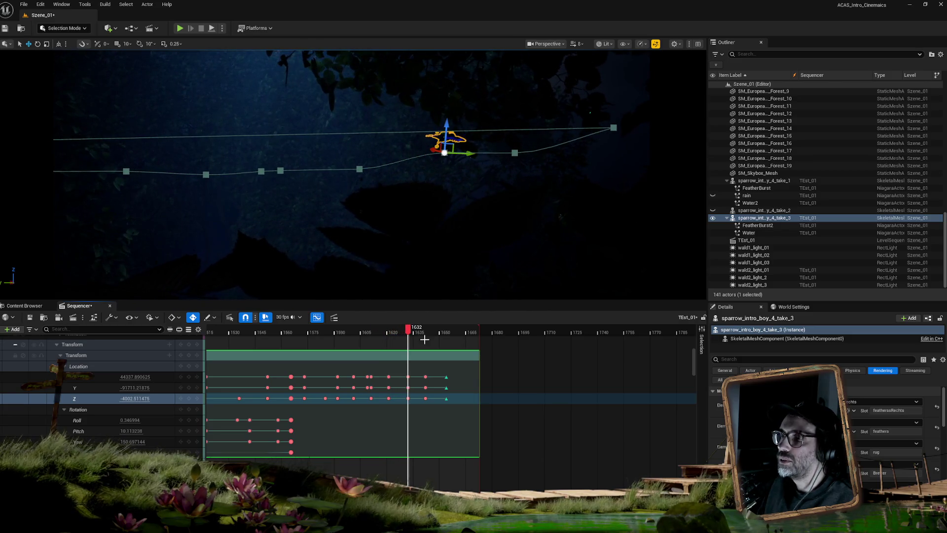
Step: Drag the sparrow lower on Z around frame 1654, then scrub back from 1645 to review
drag(446, 125, 469, 191)
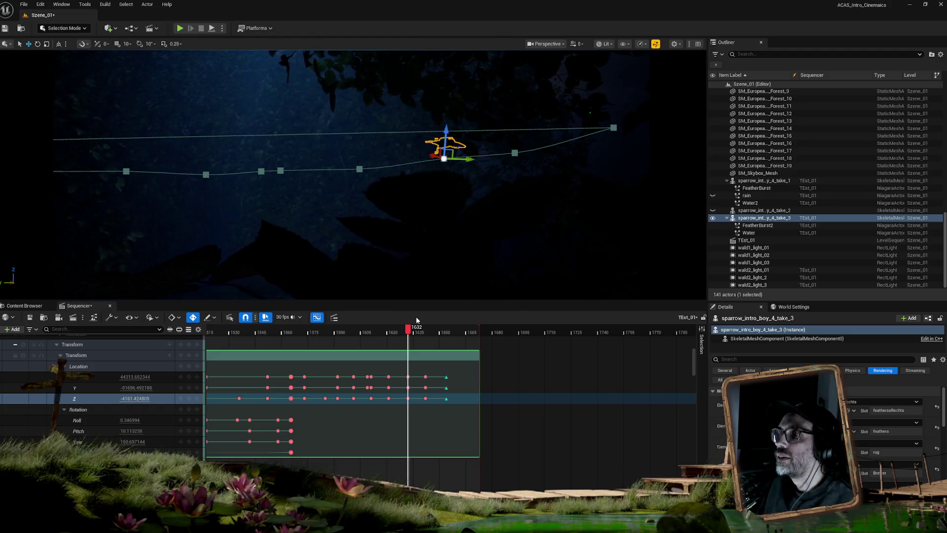
mouse_move(409, 327)
mouse_down()
mouse_move(385, 328)
mouse_move(448, 326)
mouse_up()
drag(470, 103, 473, 116)
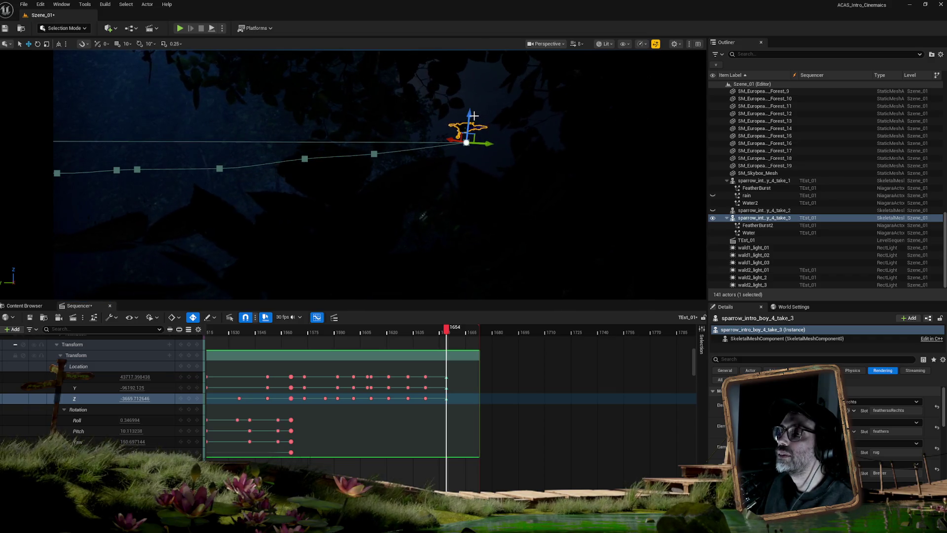
drag(471, 110, 471, 113)
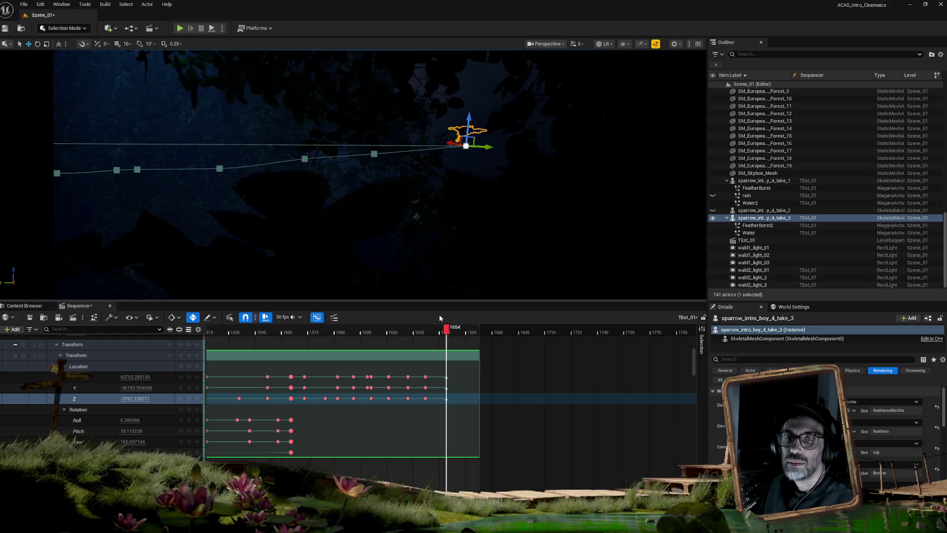
click(427, 331)
mouse_move(427, 330)
mouse_down()
mouse_move(322, 329)
mouse_move(392, 329)
mouse_move(450, 315)
mouse_move(390, 317)
mouse_up()
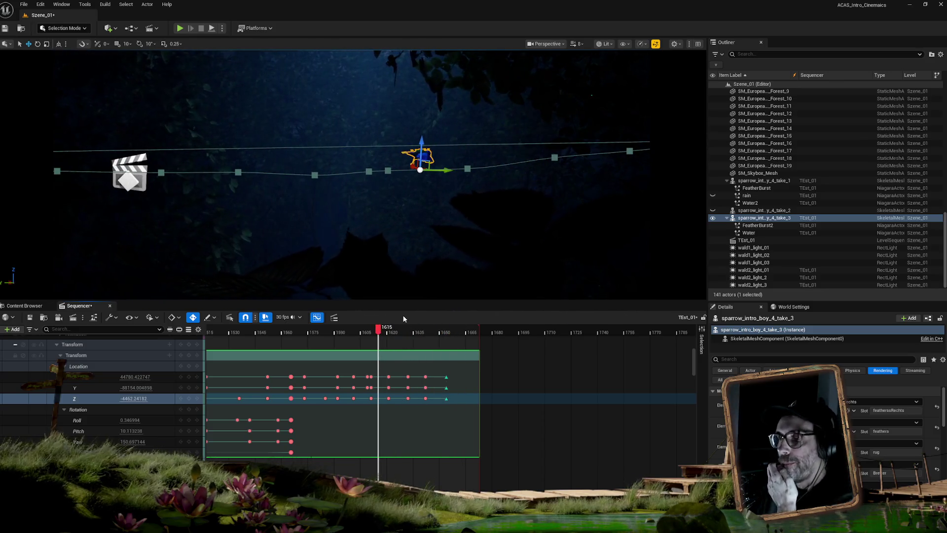
Step: Collapse the sparrow's Transform, select the CineCameraActor19 track and lock the viewport to it
click(56, 344)
scroll(114, 423, down, 5)
scroll(114, 433, down, 10)
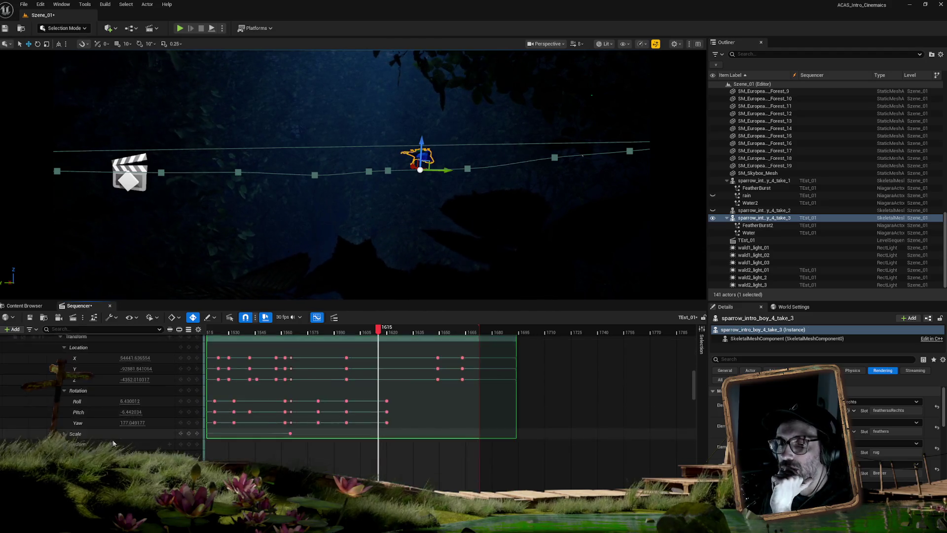
scroll(114, 433, down, 5)
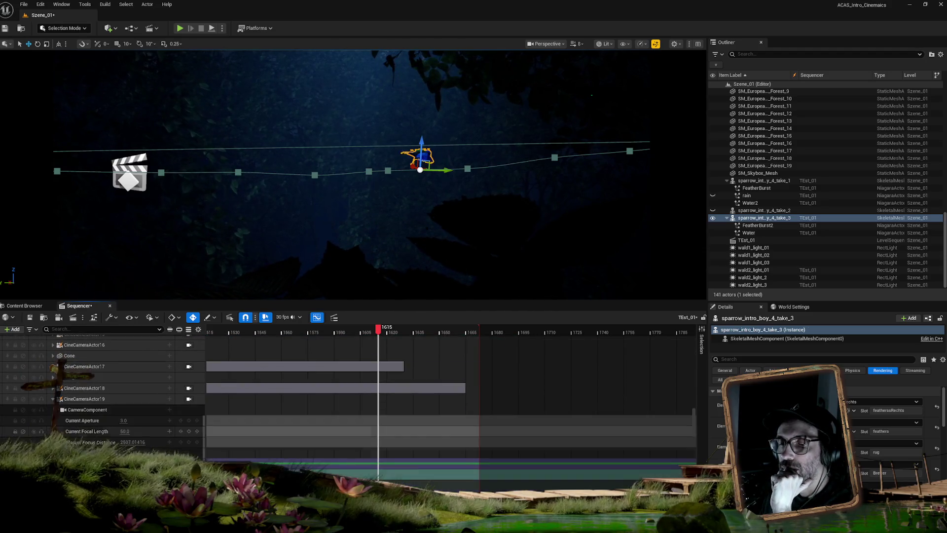
click(84, 395)
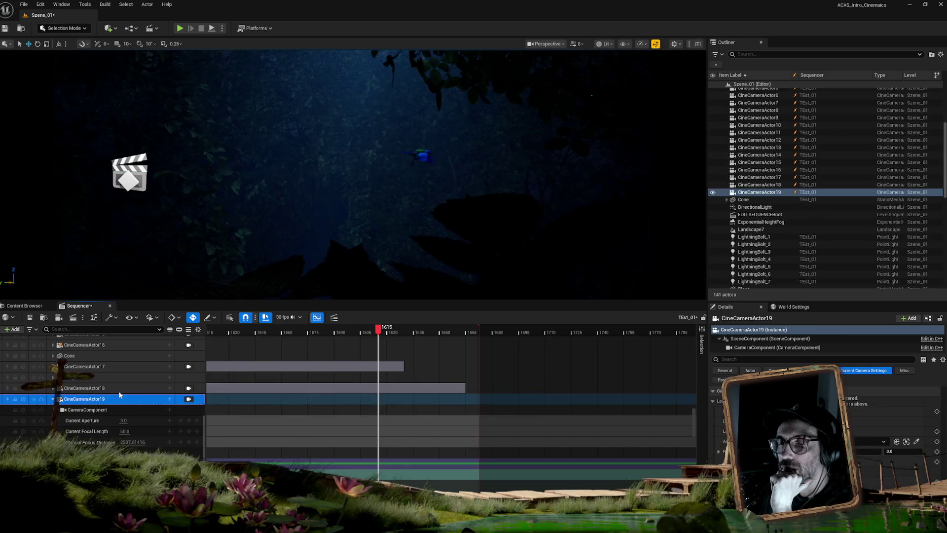
click(188, 399)
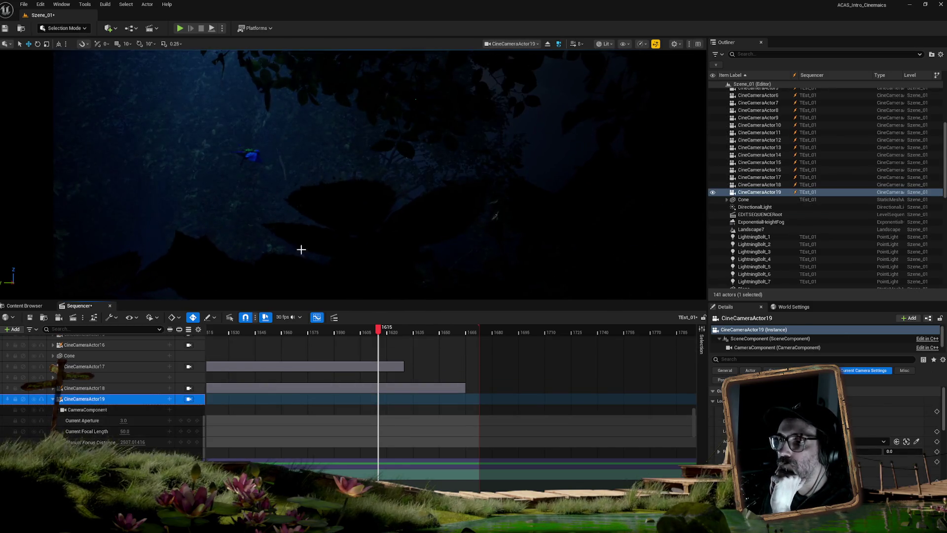
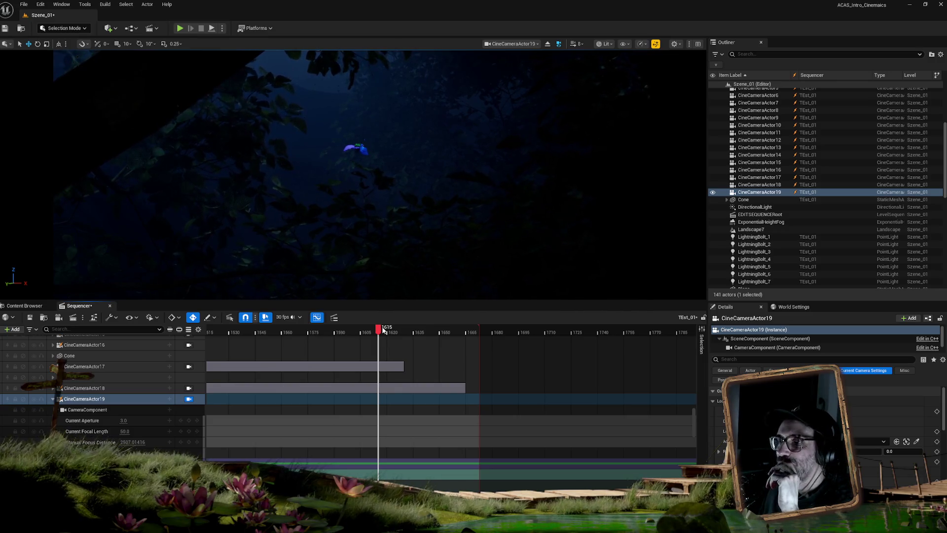
Step: Reaim the frame-1625 shot from the sparrow onto the moonlit branches, then bring the Amazon vacuum page forward
mouse_move(378, 332)
mouse_down()
mouse_move(359, 331)
mouse_move(393, 330)
mouse_move(257, 335)
mouse_move(464, 332)
mouse_move(396, 330)
mouse_up()
mouse_move(363, 180)
mouse_down()
mouse_move(162, 185)
mouse_move(345, 181)
mouse_move(301, 165)
mouse_move(279, 175)
mouse_move(270, 168)
mouse_up()
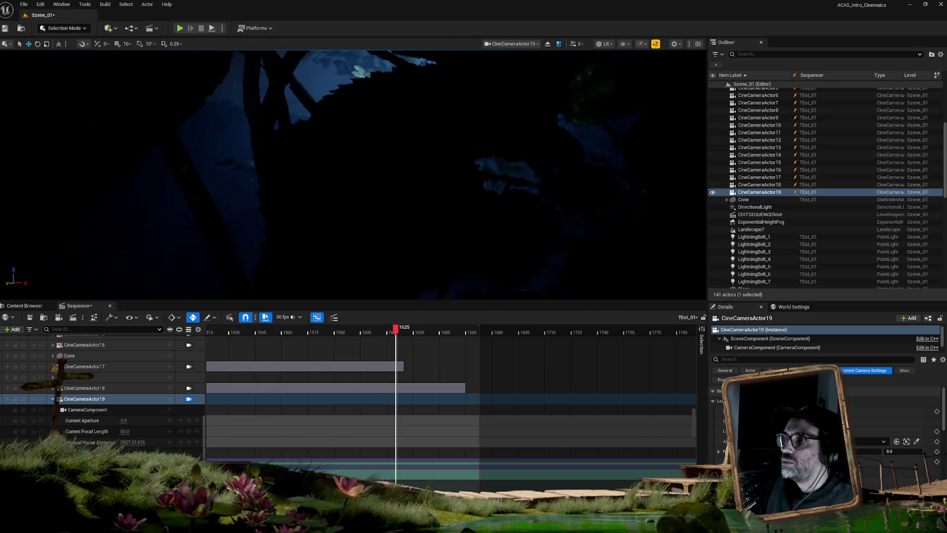
drag(375, 148, 384, 144)
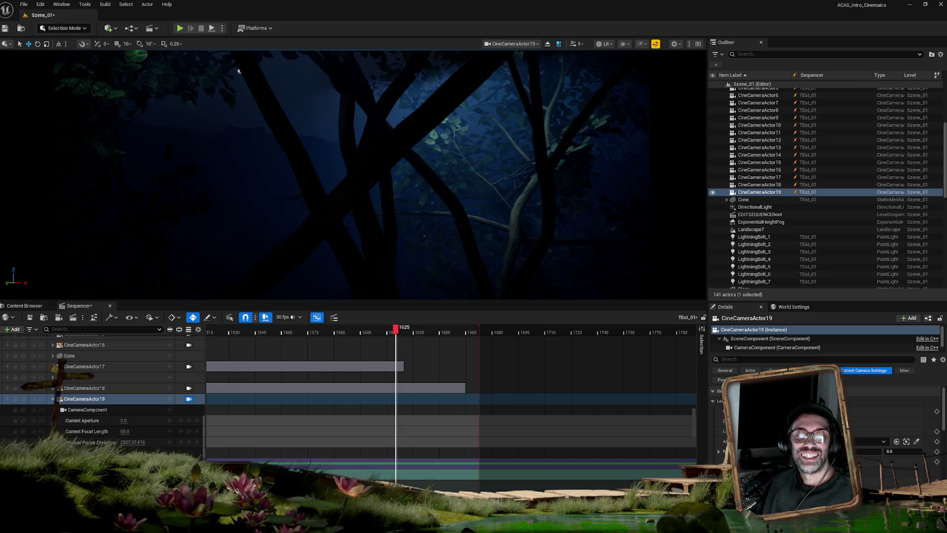
drag(0, 59, 934, 60)
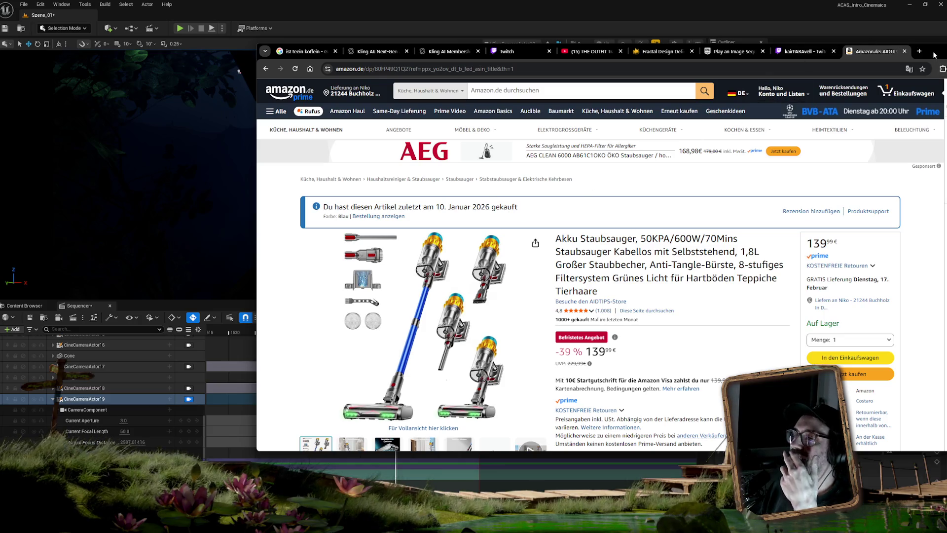
Step: Move the Amazon browser window aside and return the Unreal editor to the front
mouse_move(935, 55)
mouse_down()
mouse_move(946, 204)
mouse_move(933, 72)
mouse_move(181, 72)
mouse_move(96, 15)
mouse_move(0, 13)
mouse_up()
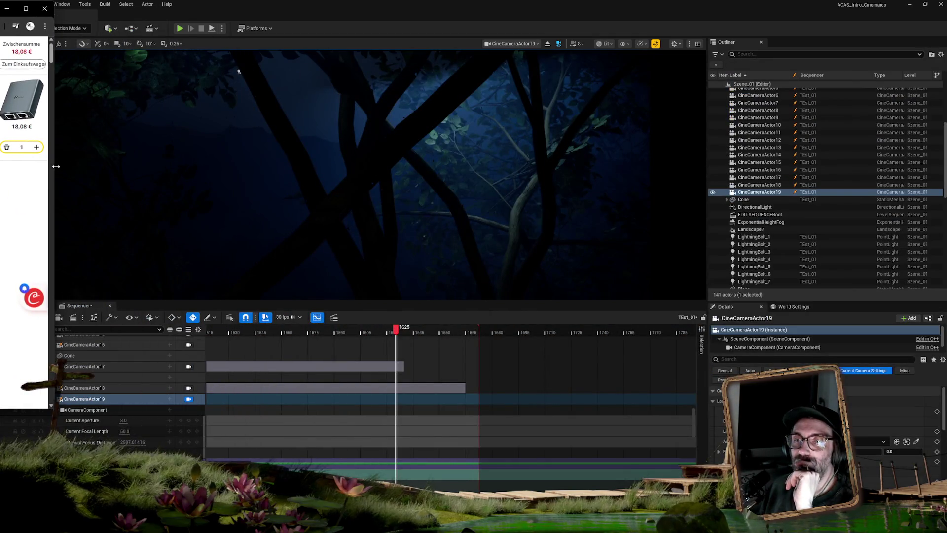
click(57, 168)
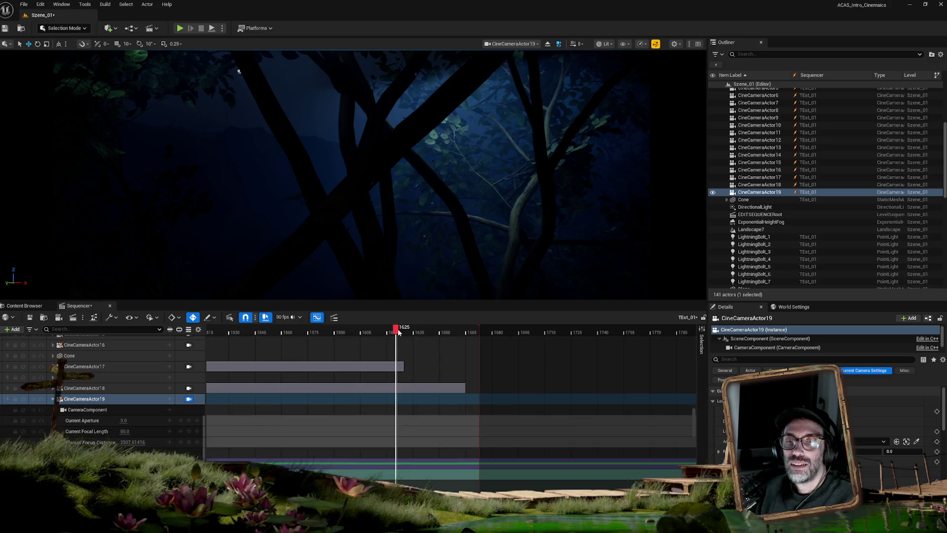
Step: Scrub the Sequencer playhead to frame 1613, where the blue-glowing sparrow shows among dark trees
mouse_move(398, 332)
mouse_down()
mouse_move(415, 329)
mouse_move(363, 332)
mouse_move(469, 327)
mouse_move(348, 321)
mouse_move(376, 327)
mouse_up()
drag(429, 188, 430, 195)
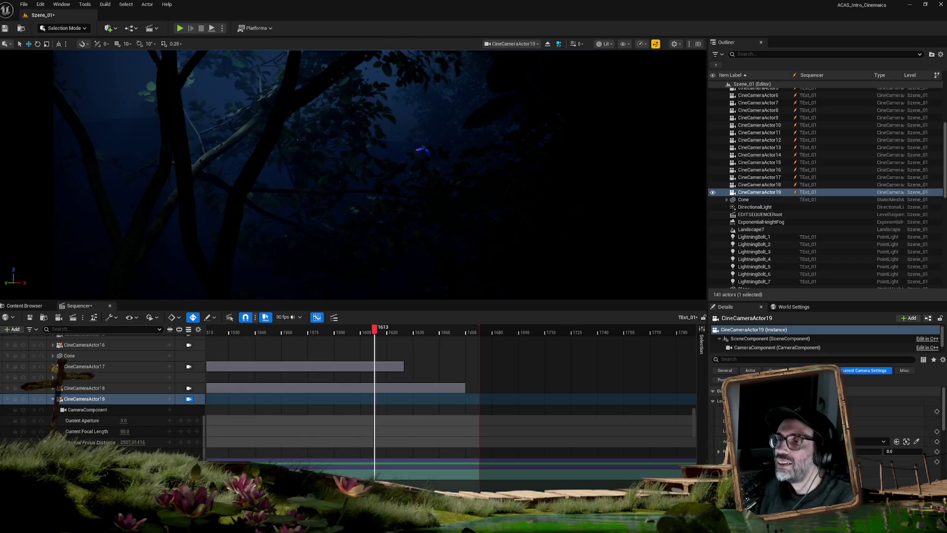
Step: Rotate the view across the dark forest at frame 1613, then bring the Veltec Kirby page forward
drag(431, 194, 431, 194)
drag(482, 234, 487, 230)
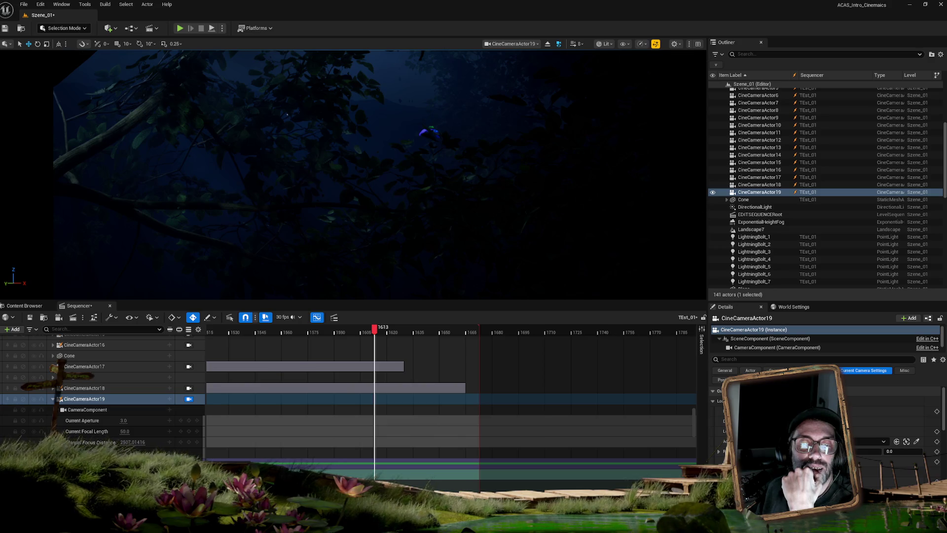
mouse_move(3, 103)
mouse_down()
mouse_move(215, 102)
mouse_move(538, 140)
mouse_move(656, 95)
mouse_up()
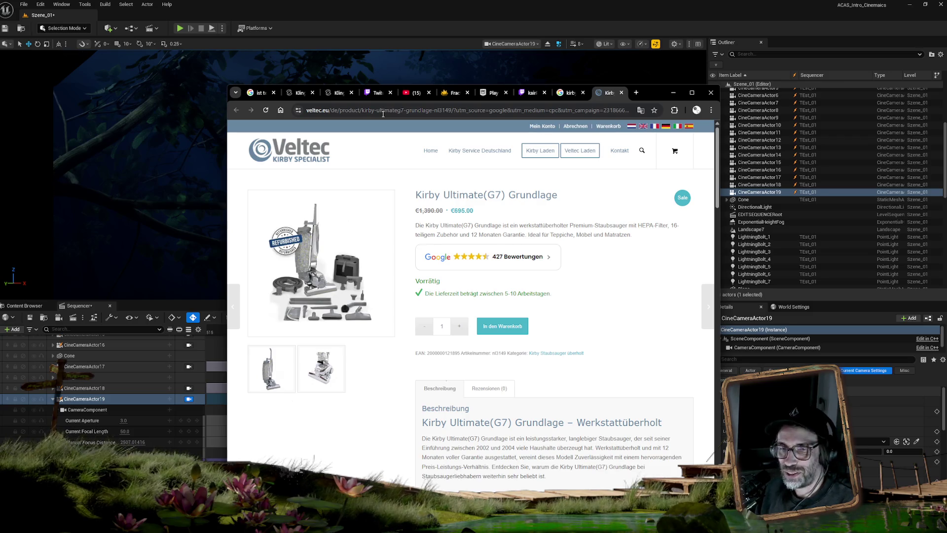
Step: Go to staubsaugermanufaktur.de in Chrome and accept all cookies on the shop home page
click(383, 113)
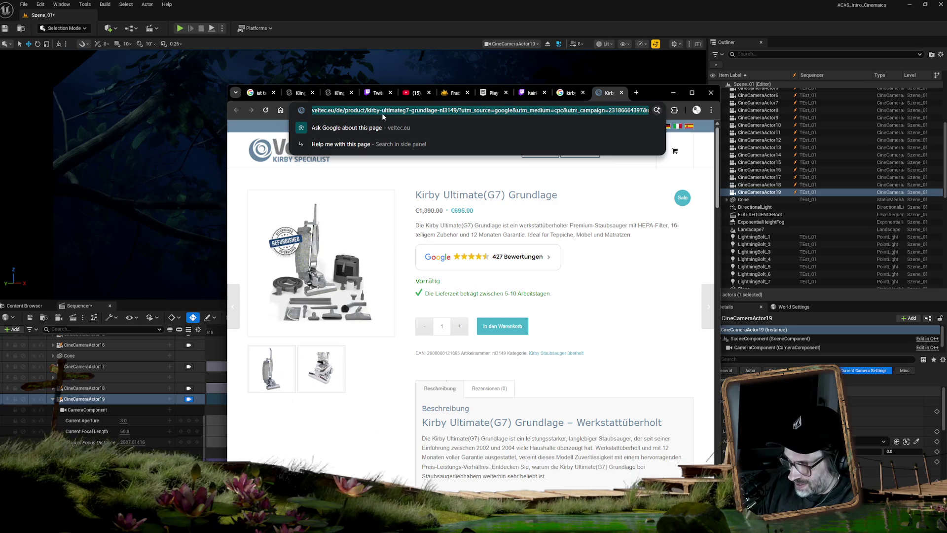
text(staub)
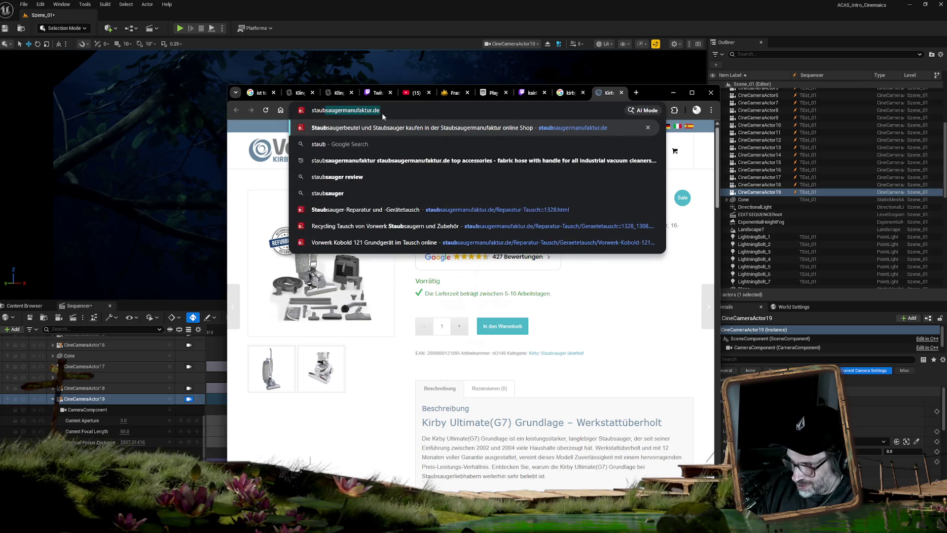
text(sauge)
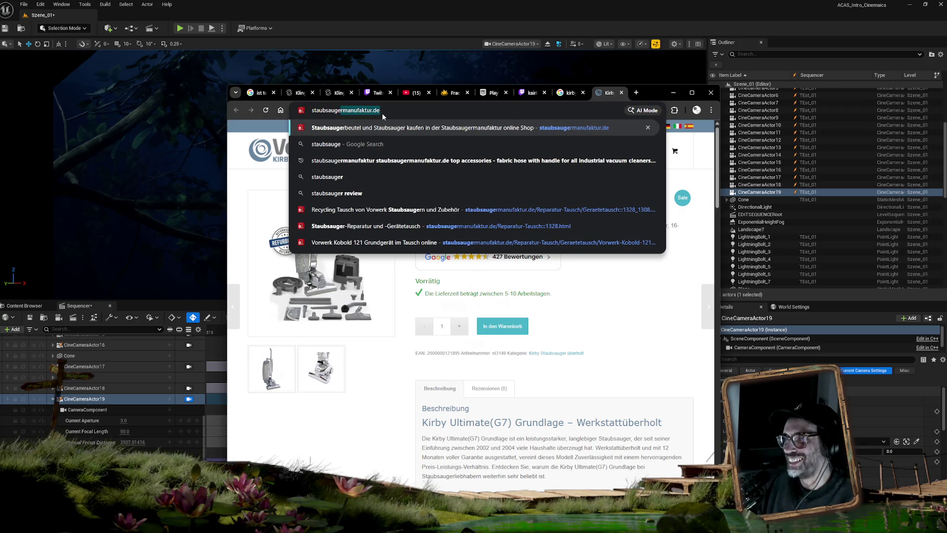
key(Return)
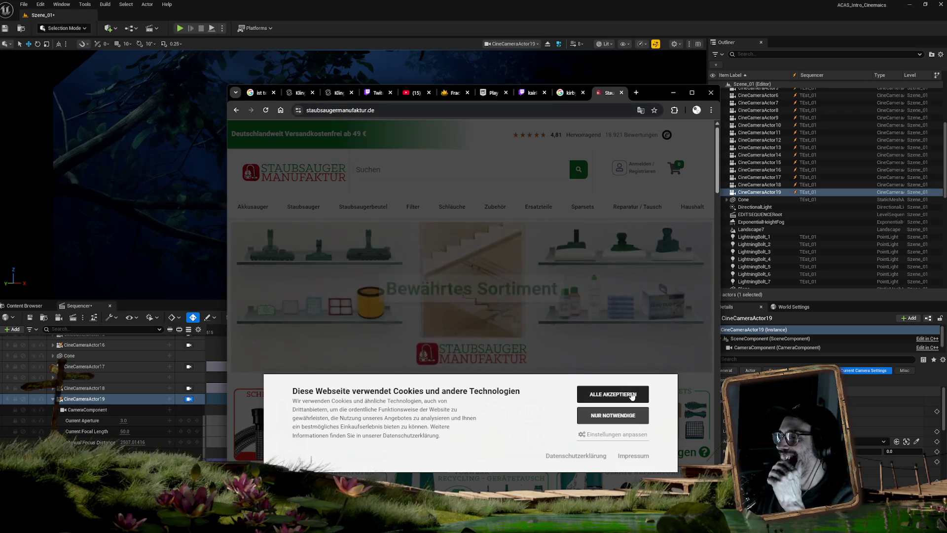
click(613, 393)
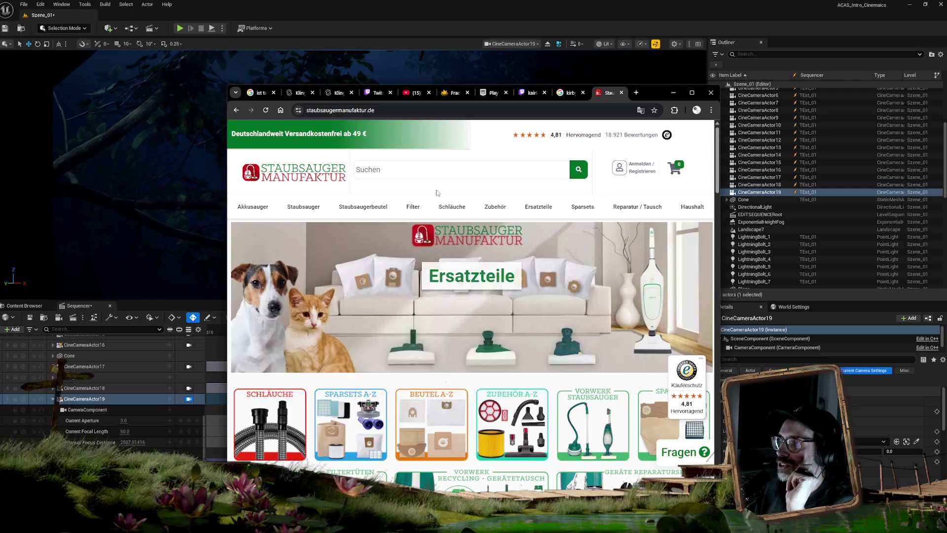
mouse_move(416, 221)
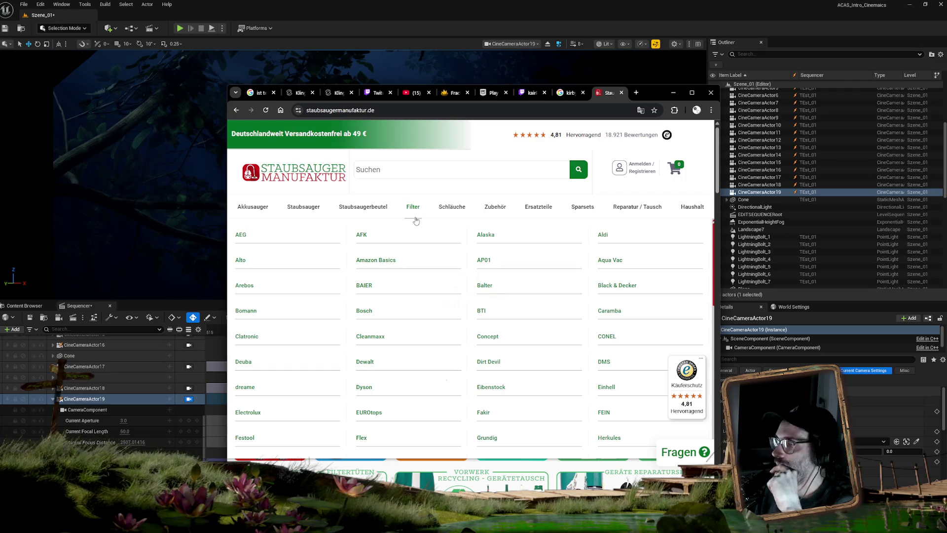
mouse_move(553, 211)
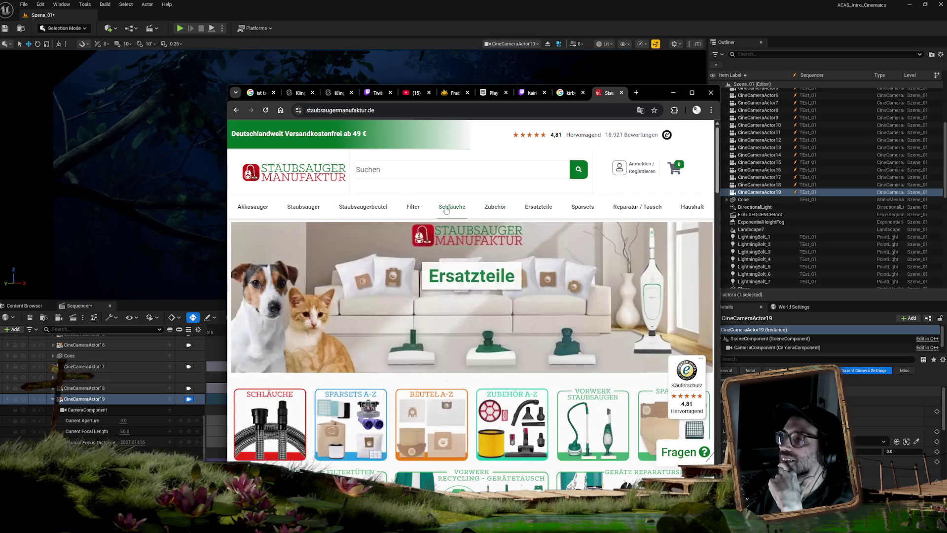
Step: Browse Vorwerk Kobold listings to the Kobold 121 hand vacuum page (159,90 EUR), then move Chrome aside
mouse_move(303, 207)
click(561, 279)
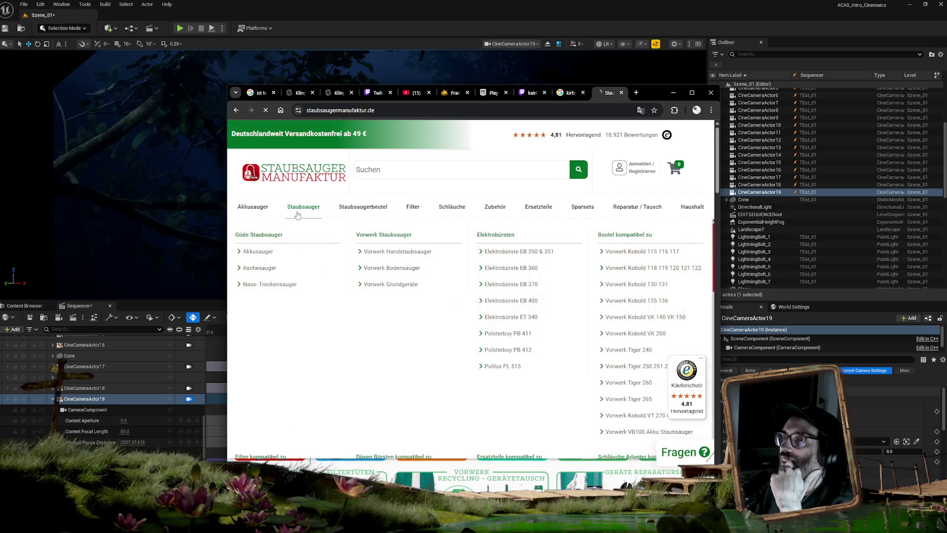
click(454, 298)
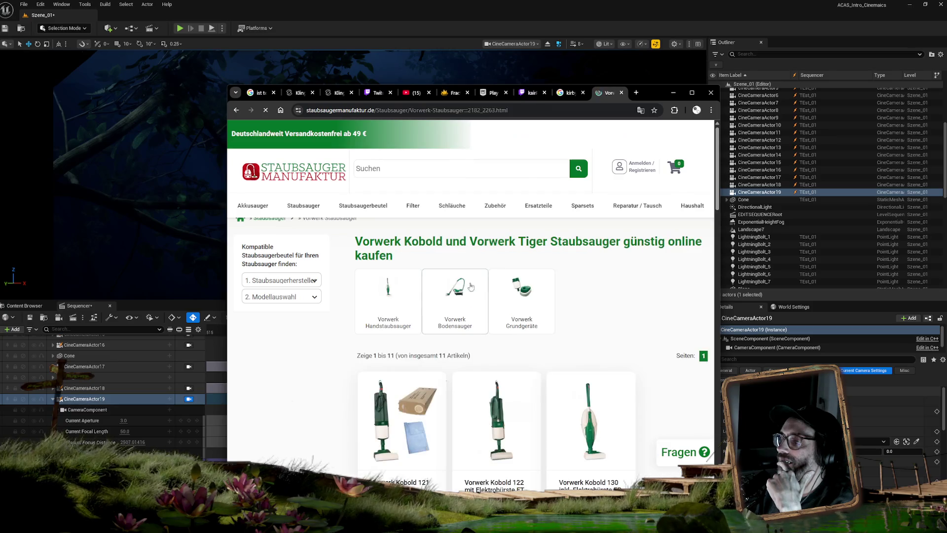
scroll(494, 306, down, 4)
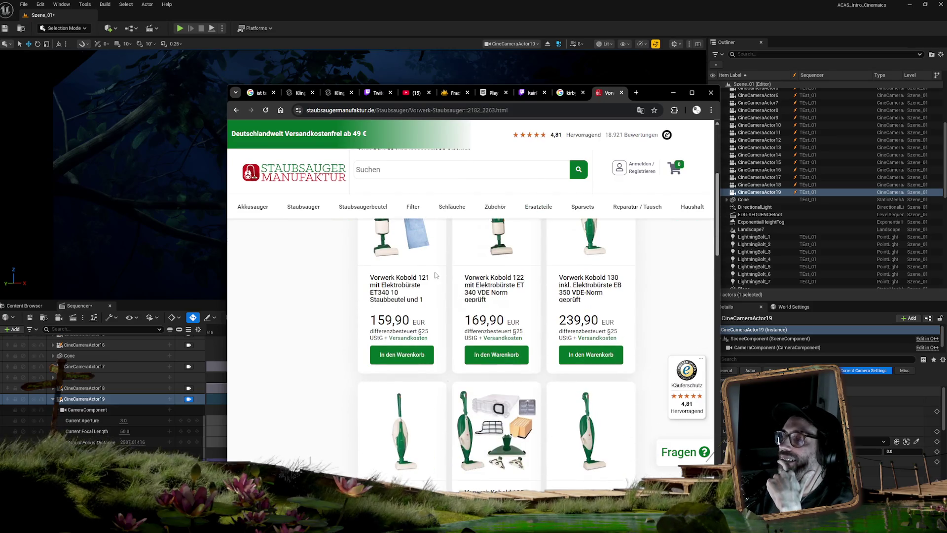
scroll(435, 276, up, 2)
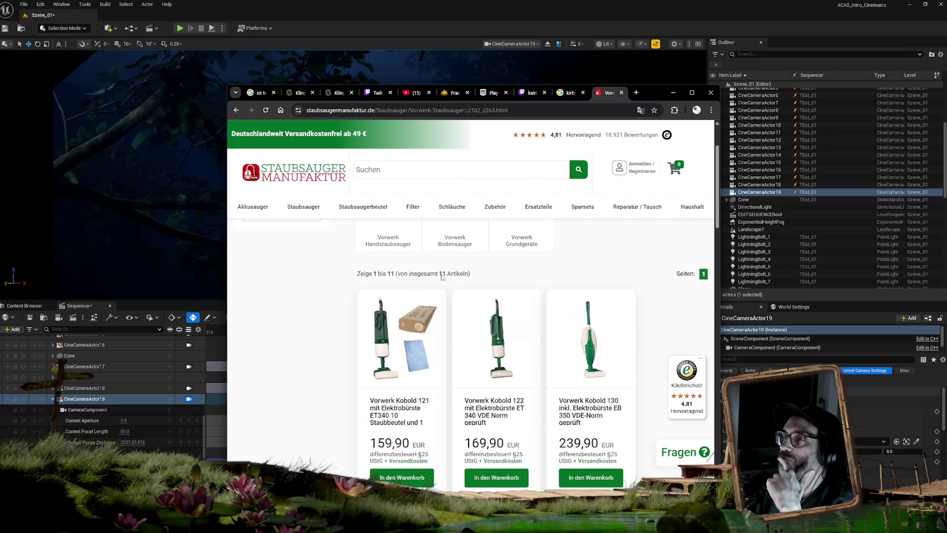
click(398, 406)
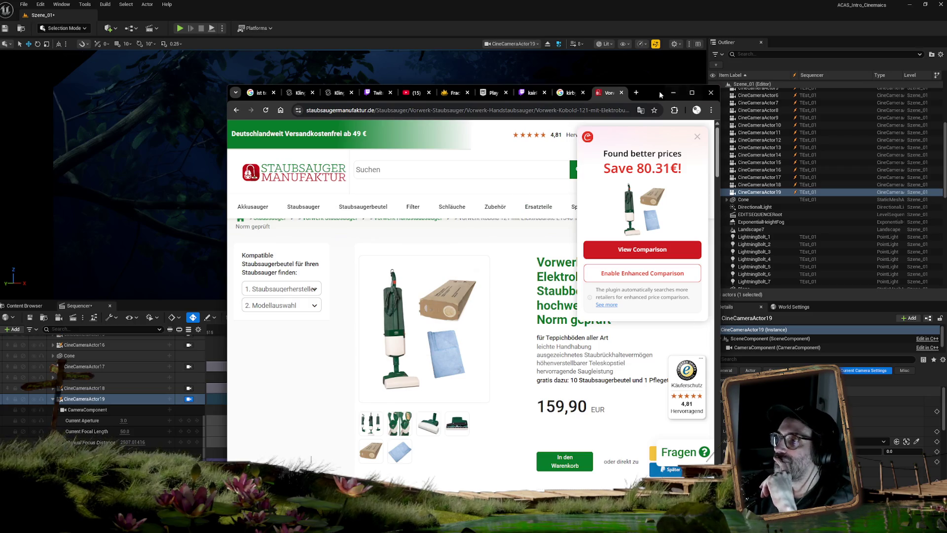
mouse_move(653, 92)
mouse_down()
mouse_move(648, 69)
mouse_move(946, 139)
mouse_move(946, 219)
mouse_up()
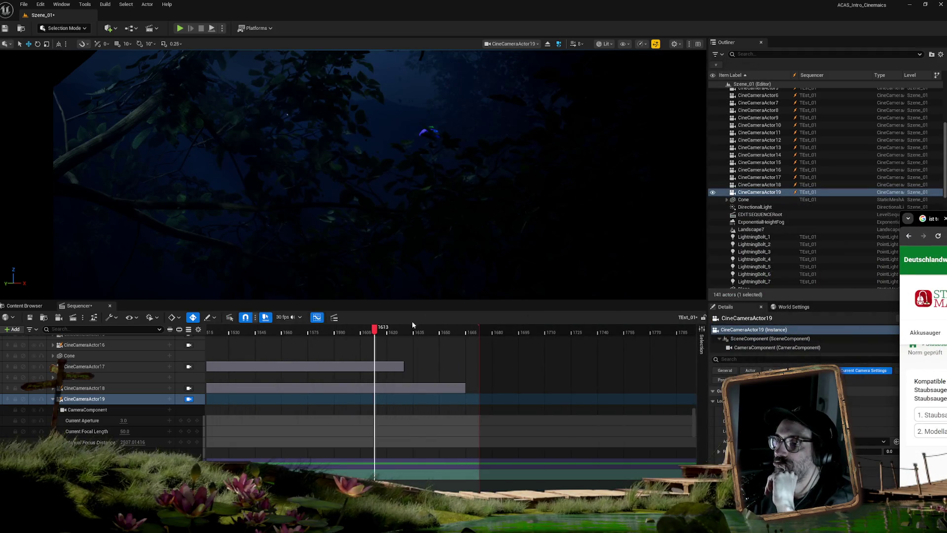
Step: Scrub the Sequencer to frame 1589 and lower the piloted camera's fly speed to 7.2
mouse_move(380, 329)
mouse_down()
mouse_move(412, 334)
mouse_move(256, 329)
mouse_move(336, 328)
mouse_up()
mouse_move(317, 229)
mouse_down()
mouse_move(229, 249)
mouse_move(380, 211)
mouse_move(355, 209)
mouse_move(412, 208)
mouse_move(345, 208)
mouse_up()
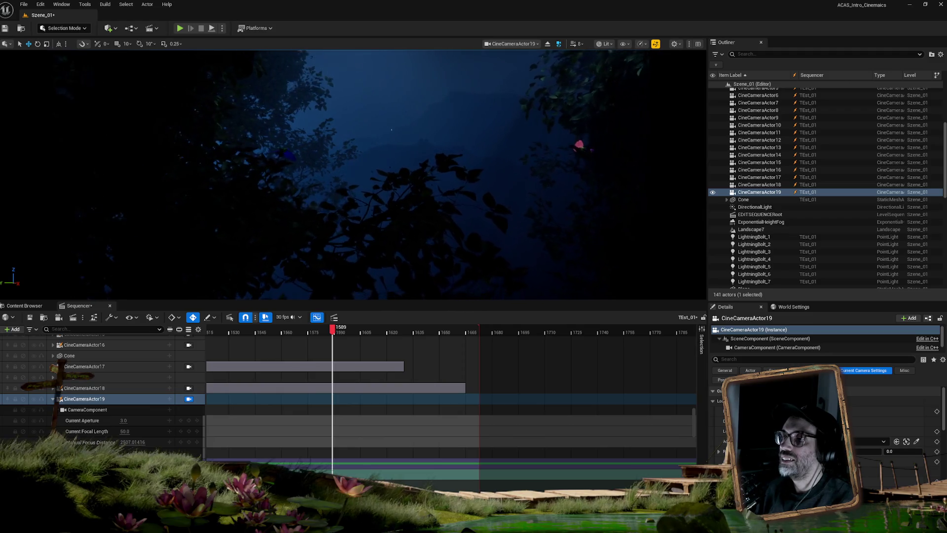
scroll(389, 208, down, 1)
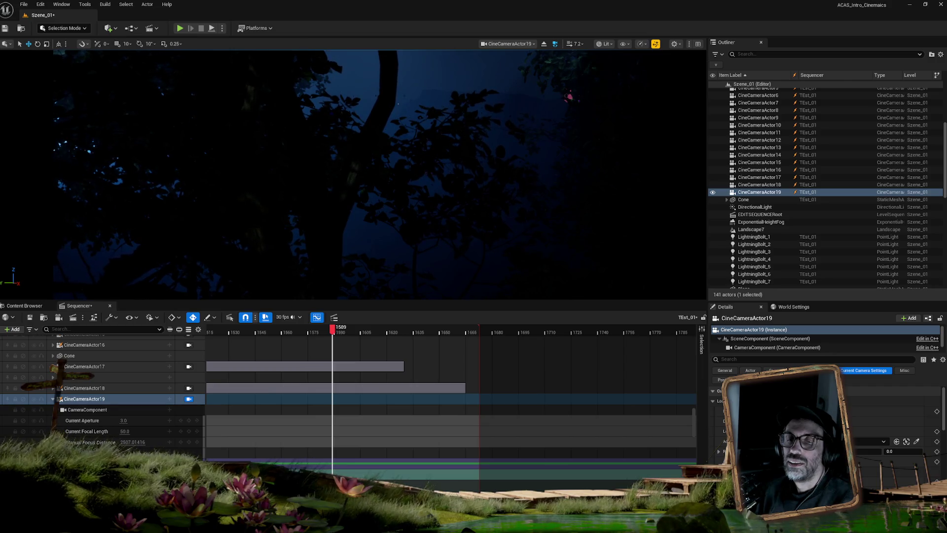
right_click(405, 194)
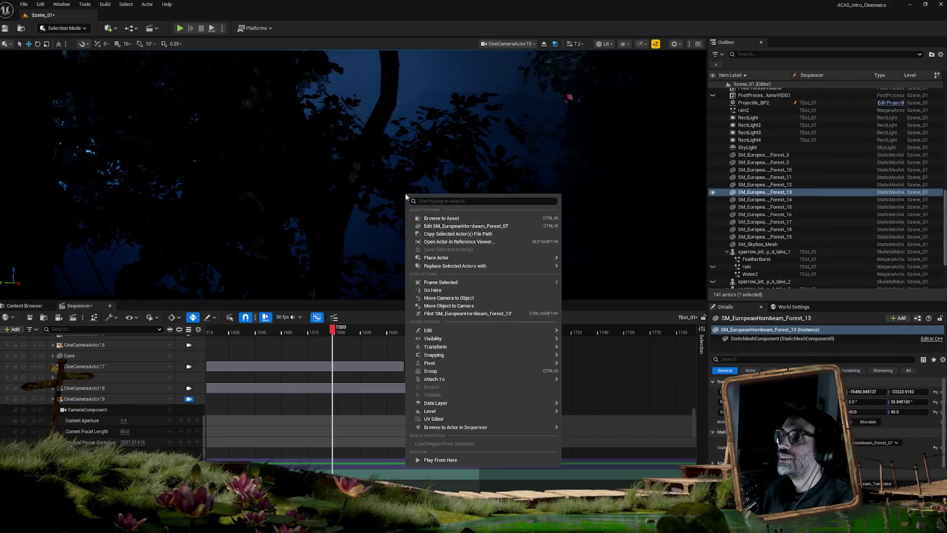
Step: Dismiss the actor context menu and turn CineCameraActor19 toward the moonlit sky and distant mountains
key(Escape)
mouse_move(405, 193)
mouse_down()
mouse_move(405, 216)
mouse_move(375, 190)
mouse_up()
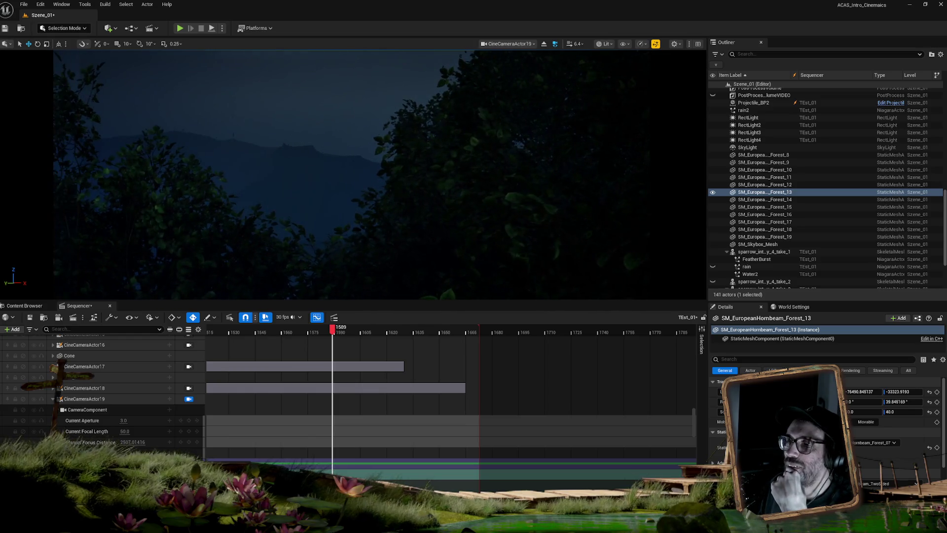
Step: Rotate CineCameraActor19 to reveal more mountains through the dark tree silhouettes
drag(388, 242, 345, 241)
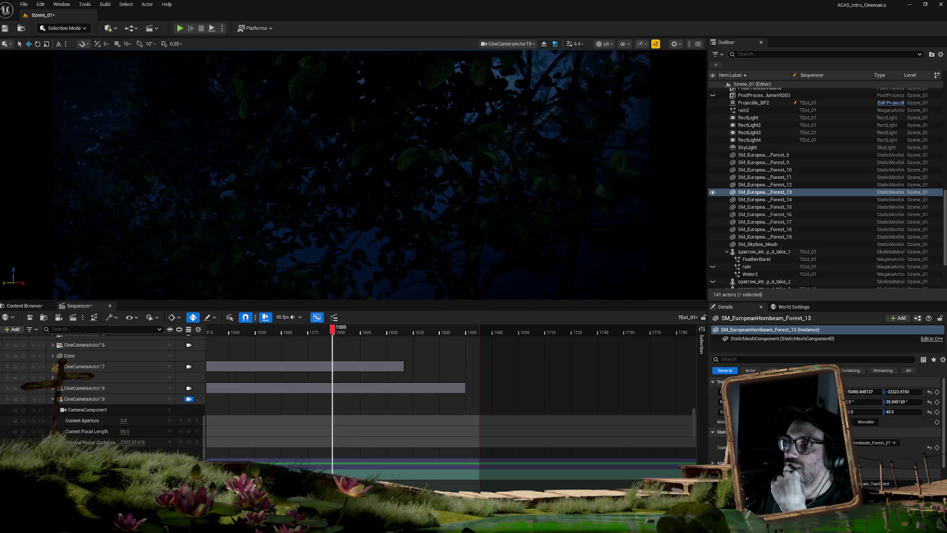
mouse_move(400, 226)
mouse_down()
mouse_move(390, 228)
mouse_move(400, 224)
mouse_move(398, 248)
mouse_move(408, 243)
mouse_move(372, 227)
mouse_move(358, 240)
mouse_up()
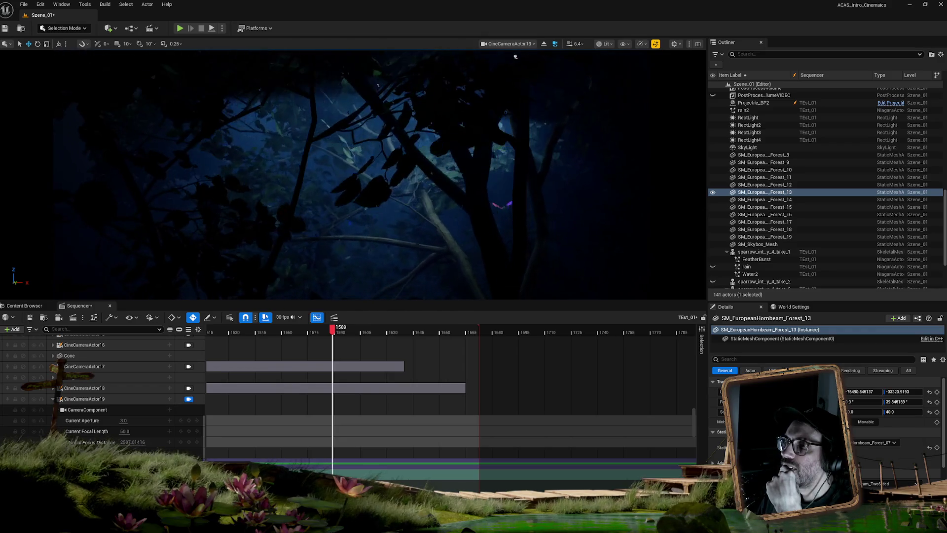
Step: Swing CineCameraActor19 onto the misty mountain through a round gap in the foliage, then bring Chrome back
mouse_move(359, 241)
mouse_down()
mouse_move(352, 252)
mouse_move(370, 271)
mouse_move(366, 247)
mouse_move(368, 266)
mouse_up()
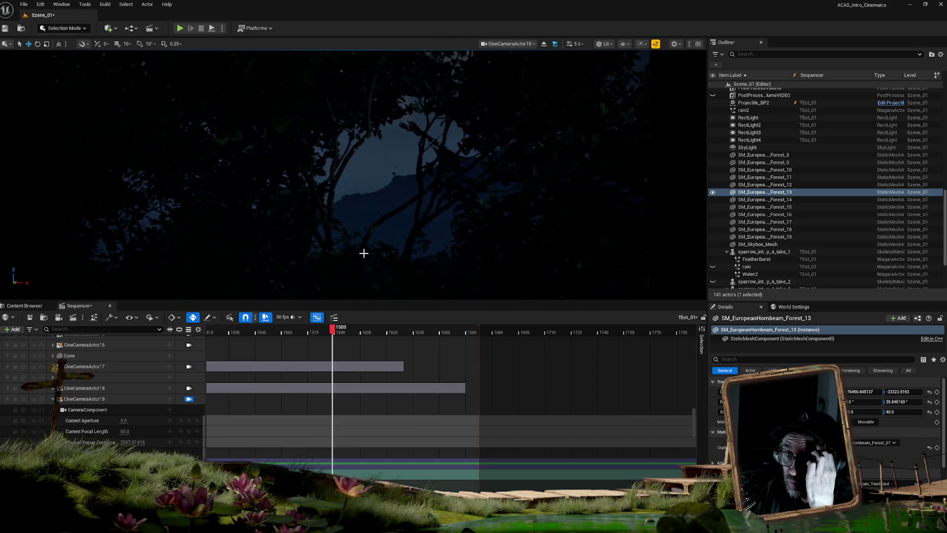
drag(377, 262, 377, 262)
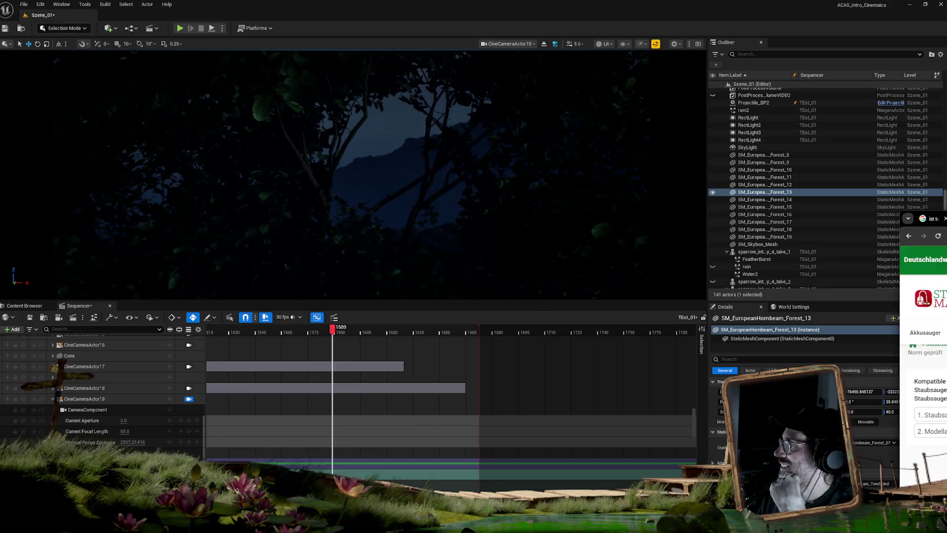
drag(946, 110, 704, 109)
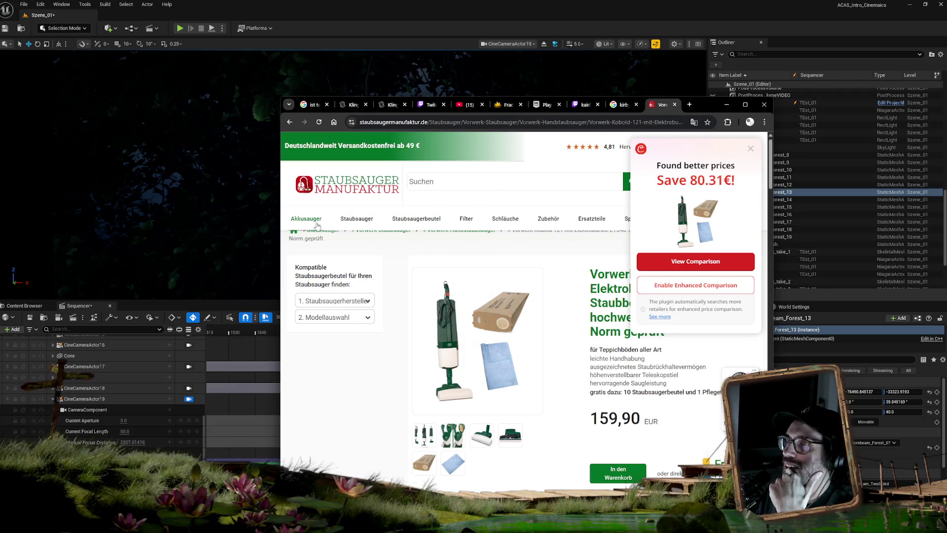
Step: In Chrome's Staubsauger category, choose Kirby and open the 17,90 EUR page for 20 Kirby vacuum bags
click(357, 218)
mouse_move(356, 219)
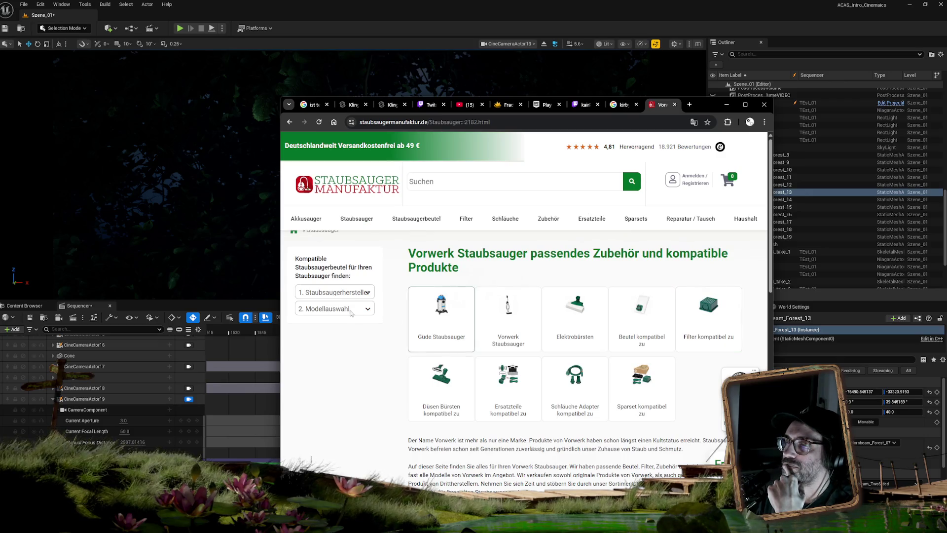
click(333, 295)
scroll(341, 267, down, 10)
scroll(346, 261, down, 3)
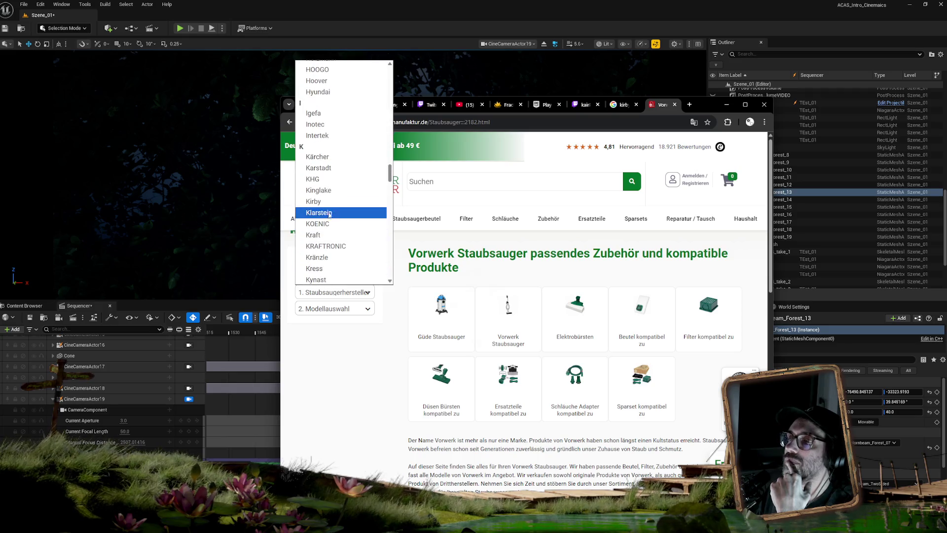
click(317, 202)
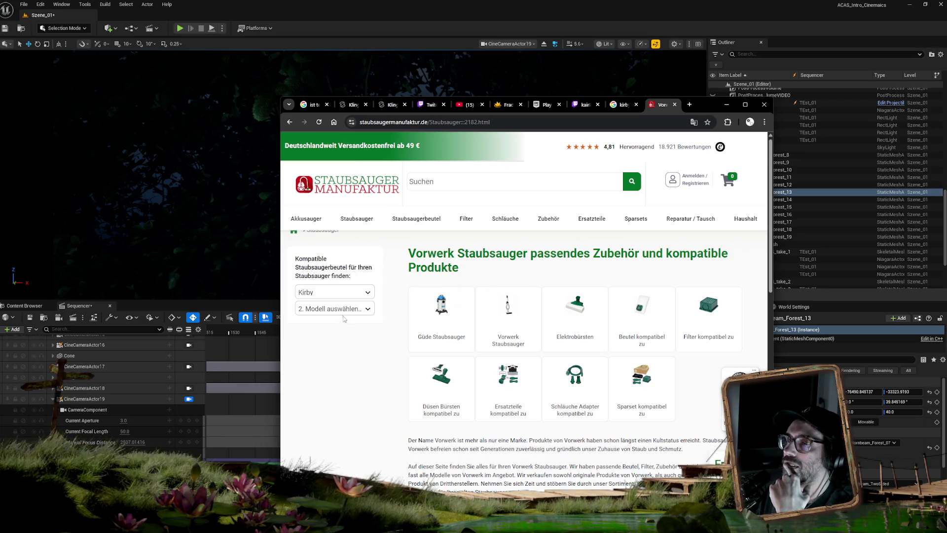
click(338, 311)
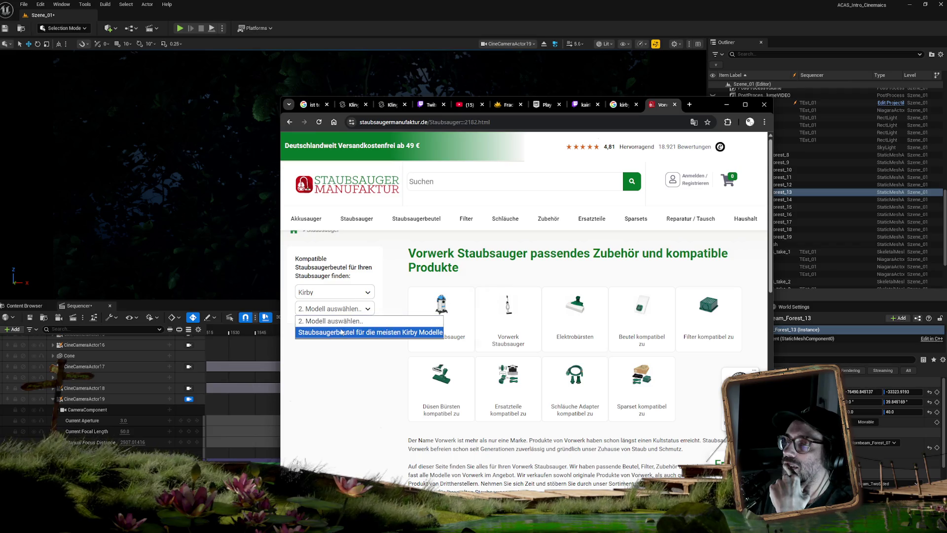
click(341, 332)
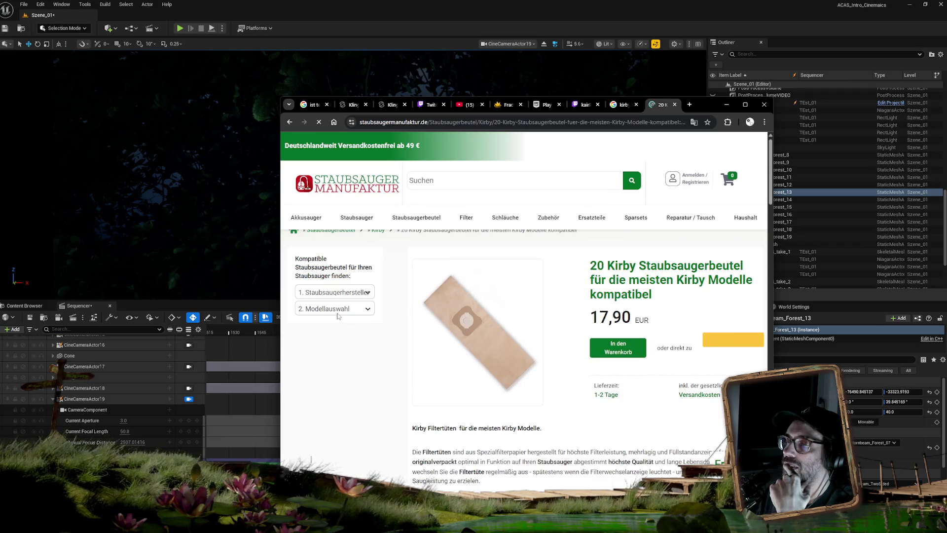
click(338, 308)
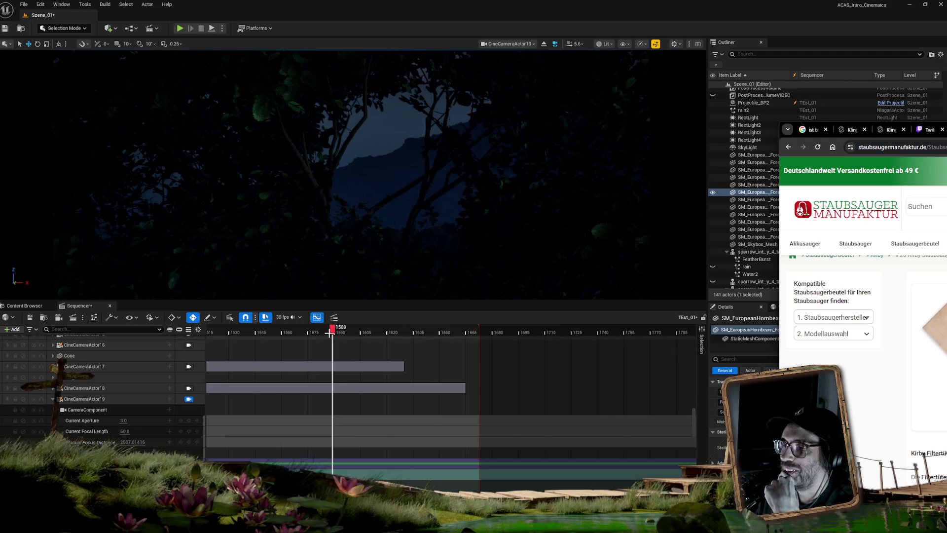
Step: Move Chrome aside and nudge CineCameraActor19 to frame the misty moonlit mountain through the branches
mouse_move(336, 332)
mouse_down()
mouse_move(322, 332)
mouse_move(379, 332)
mouse_move(285, 330)
mouse_move(359, 329)
mouse_move(334, 329)
mouse_up()
mouse_move(414, 194)
mouse_down()
mouse_move(430, 194)
mouse_move(422, 202)
mouse_move(420, 194)
mouse_up()
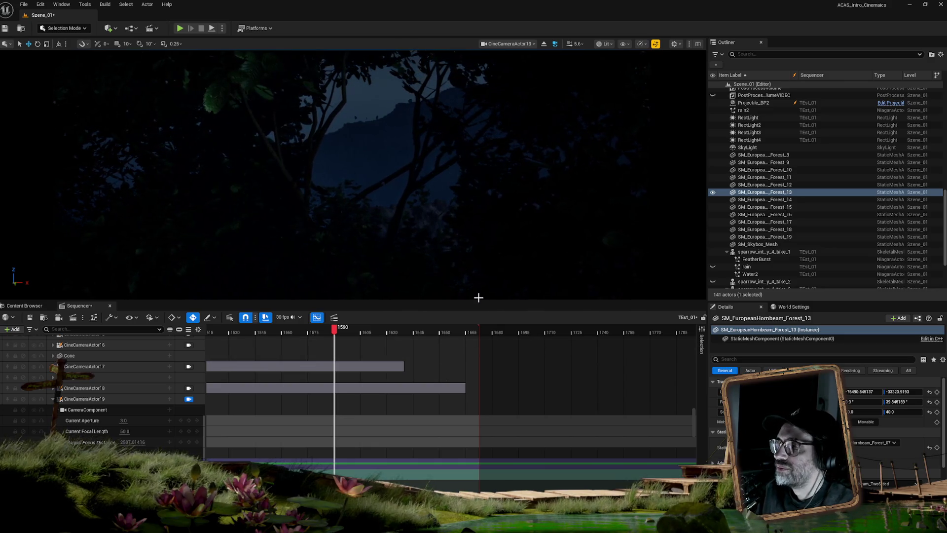
scroll(337, 373, up, 3)
scroll(336, 373, down, 5)
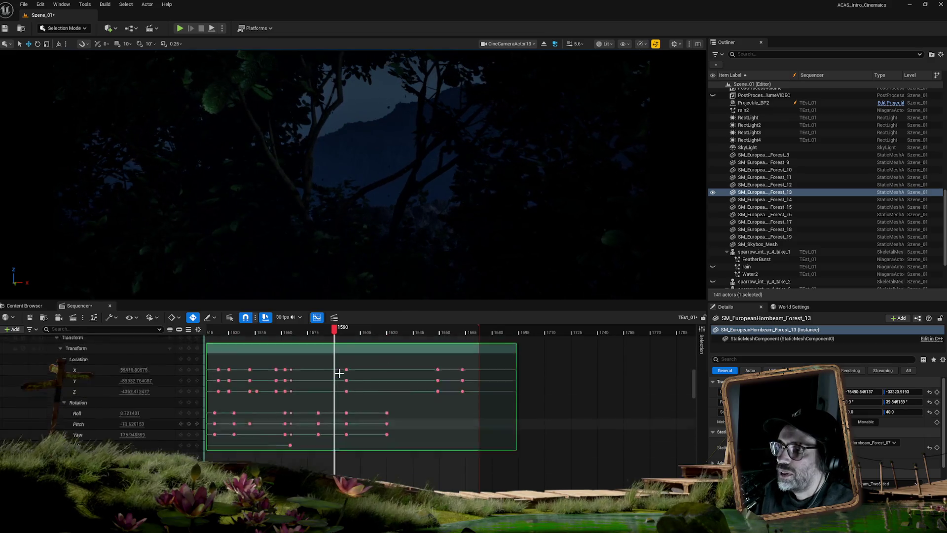
scroll(343, 372, up, 4)
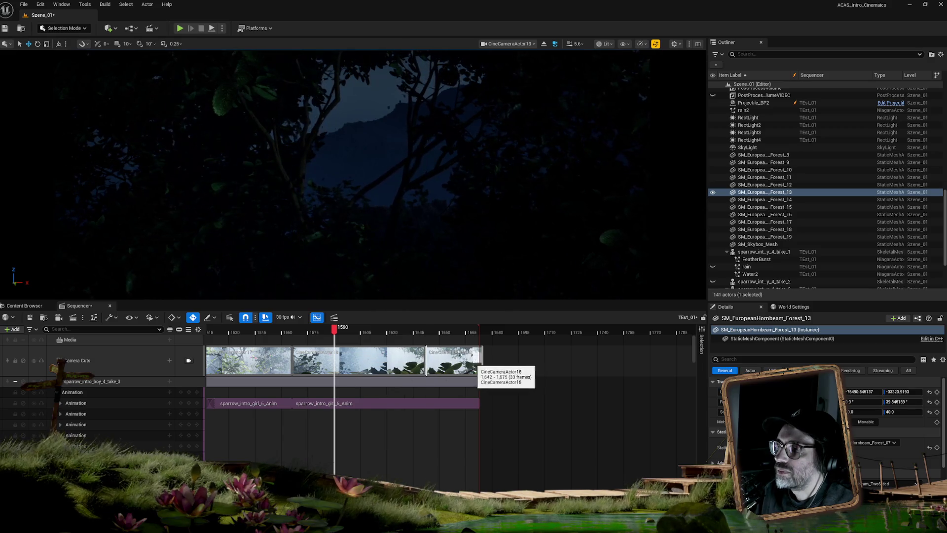
Step: Switch the last camera cut to CineCameraActor19, check it around frame 1631, and unlock the viewport
drag(421, 332, 443, 332)
click(454, 351)
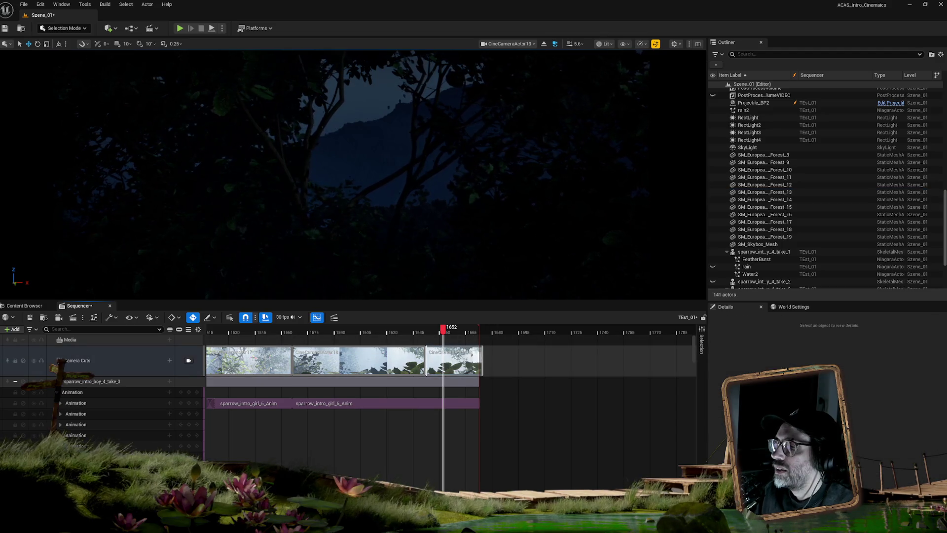
right_click(461, 370)
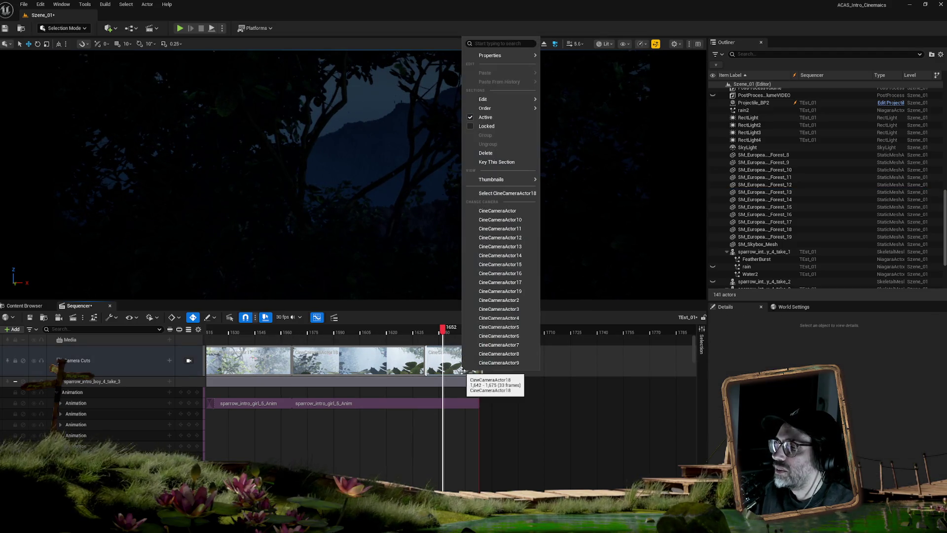
click(500, 291)
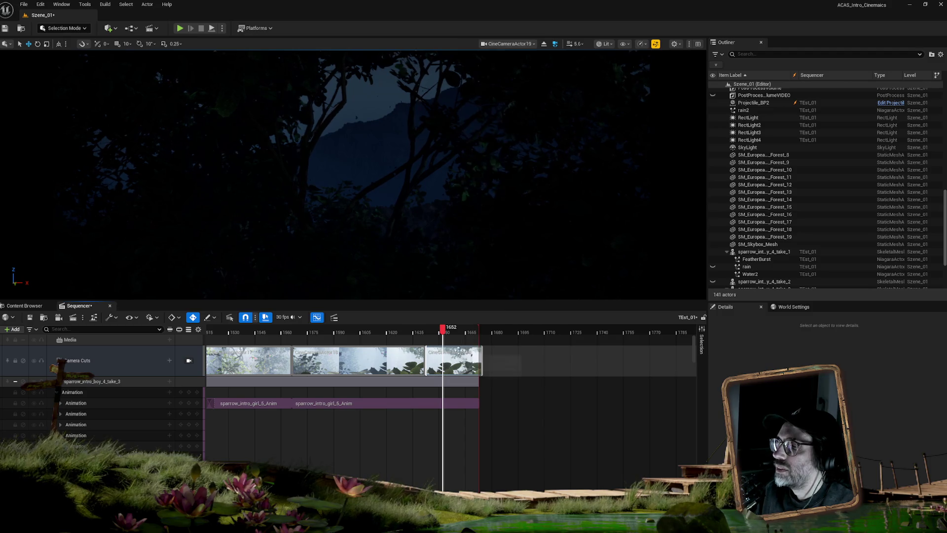
click(433, 333)
mouse_move(433, 334)
mouse_down()
mouse_move(372, 329)
mouse_move(450, 331)
mouse_move(366, 319)
mouse_move(210, 320)
mouse_move(390, 325)
mouse_move(286, 326)
mouse_move(348, 325)
mouse_move(316, 328)
mouse_move(401, 312)
mouse_move(286, 320)
mouse_up()
click(189, 360)
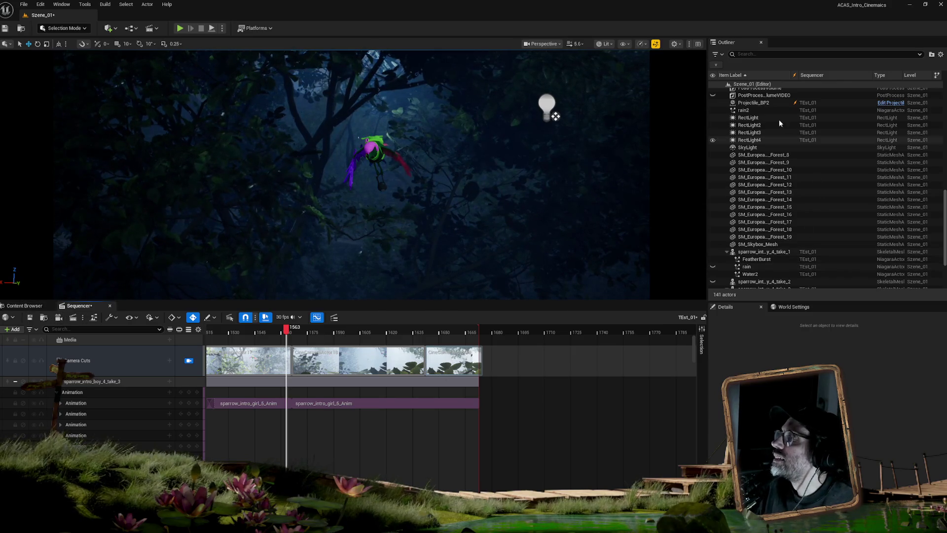
Step: Select EDITSEQUENCERoot in the Outliner and open its master sequence
scroll(774, 126, up, 3)
scroll(756, 155, up, 6)
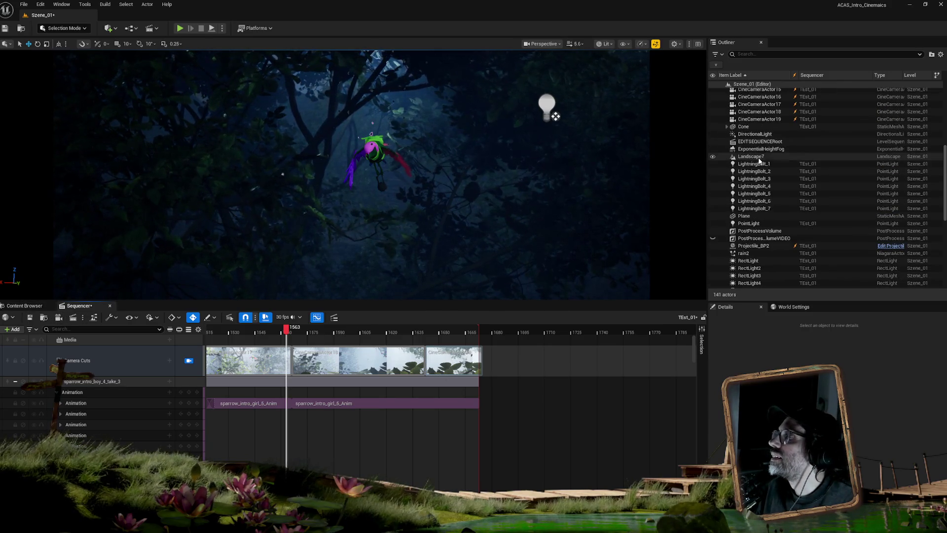
click(759, 142)
click(888, 433)
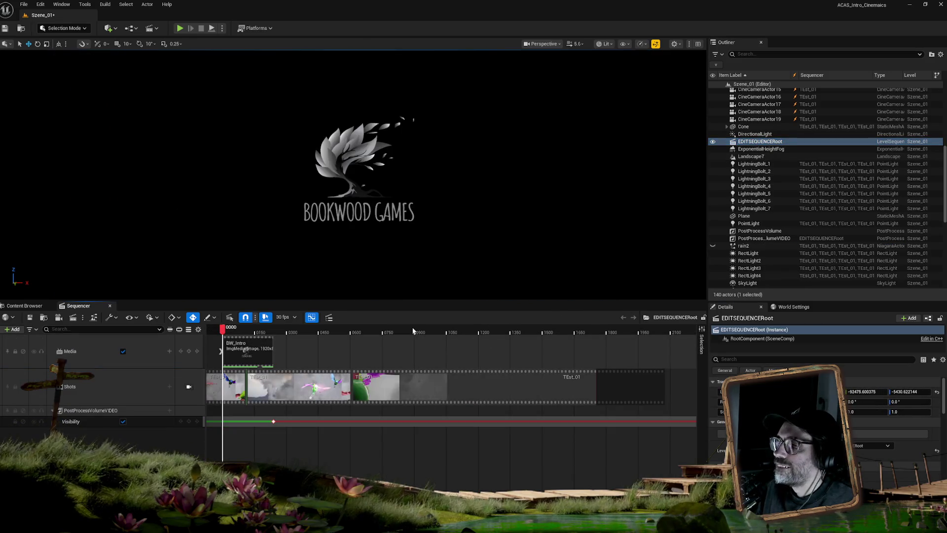
Step: View through the shot cameras and split the second shot at frame 1643
mouse_move(506, 332)
mouse_down()
mouse_move(612, 327)
mouse_move(575, 327)
mouse_up()
click(189, 387)
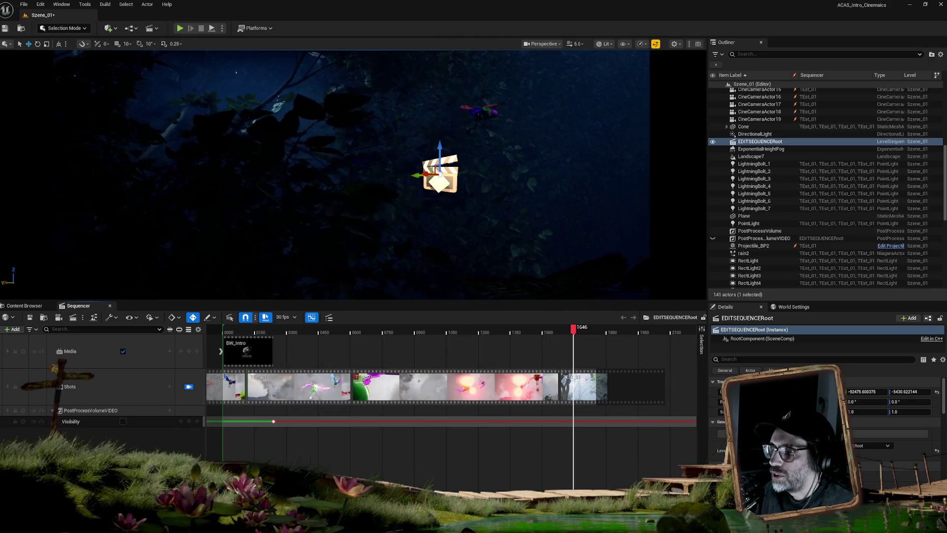
scroll(444, 388, up, 6)
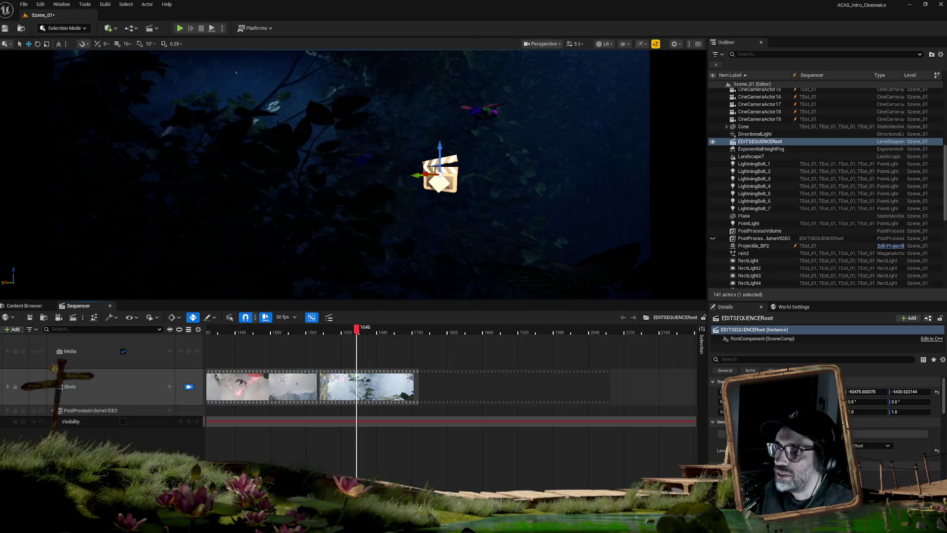
drag(358, 332, 357, 333)
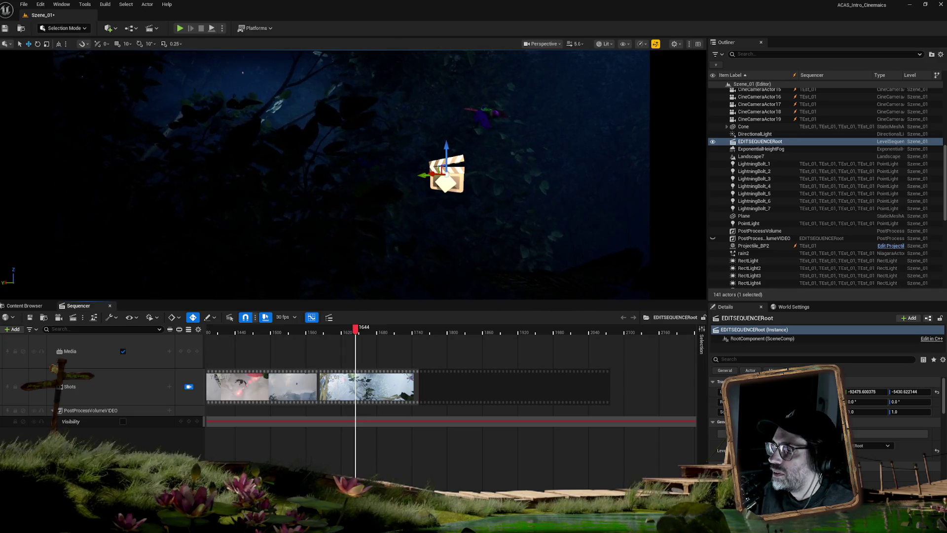
drag(358, 333, 356, 333)
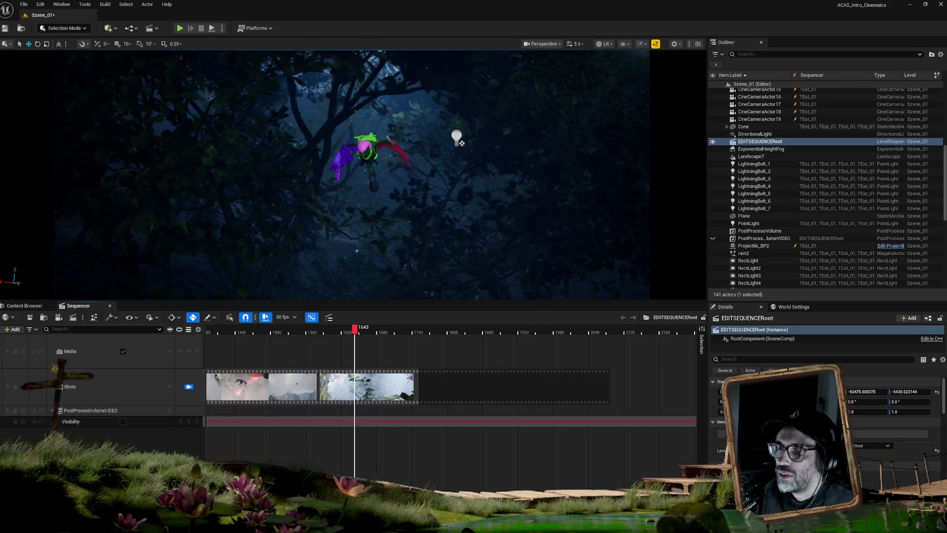
click(382, 390)
right_click(382, 389)
mouse_move(434, 204)
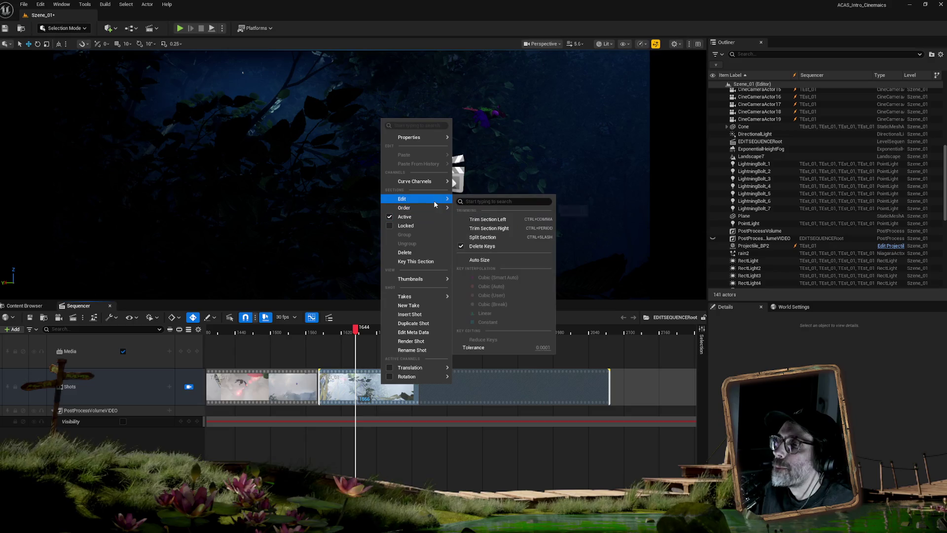
click(497, 239)
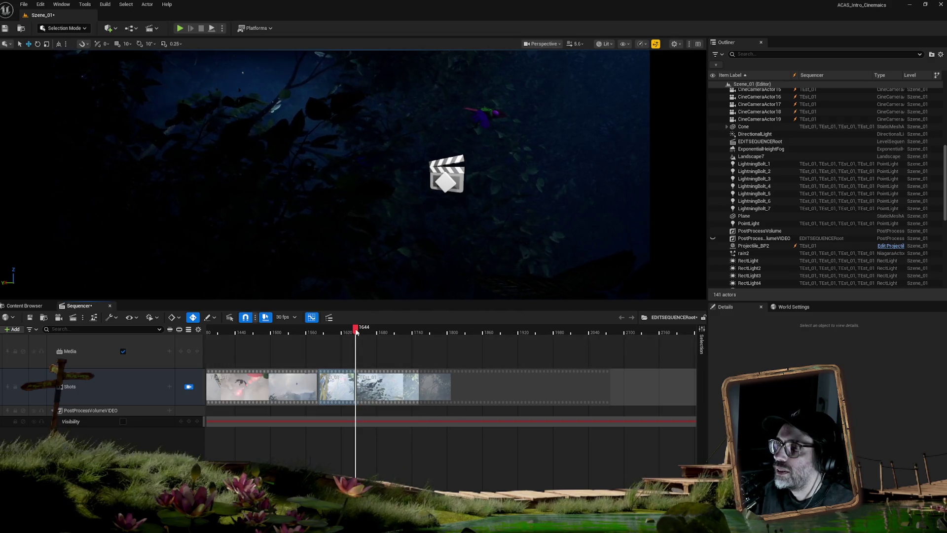
Step: Trim the following shot to start at frame 1650 and play back the new cut
drag(358, 331, 360, 331)
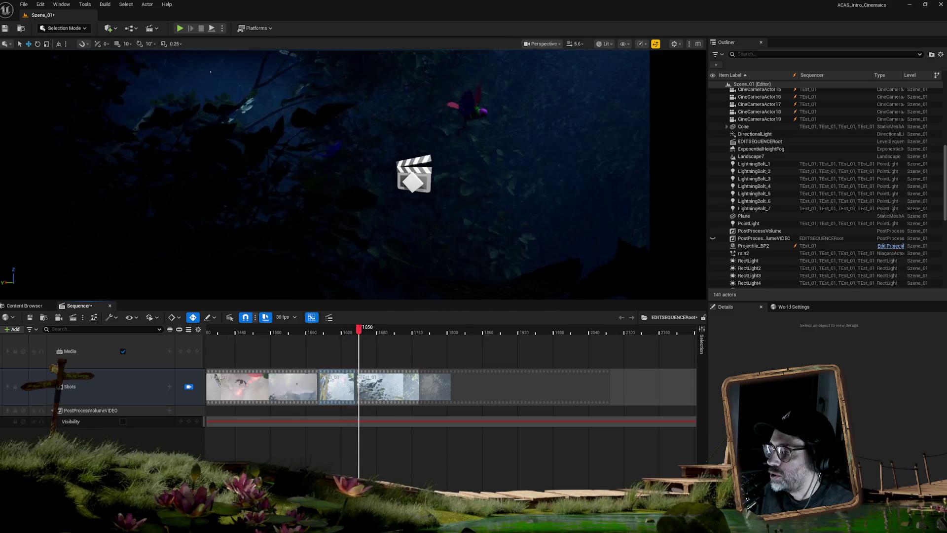
scroll(444, 385, up, 5)
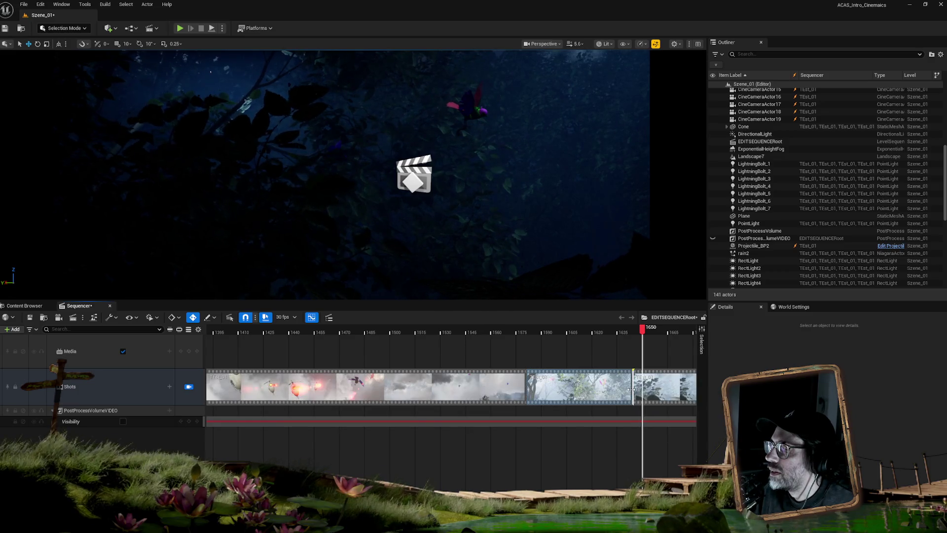
drag(634, 388, 640, 387)
mouse_move(641, 387)
mouse_down()
mouse_move(658, 386)
mouse_move(651, 387)
mouse_up()
mouse_move(641, 328)
mouse_down()
mouse_move(594, 328)
mouse_move(670, 326)
mouse_move(577, 323)
mouse_move(686, 326)
mouse_move(444, 312)
mouse_move(593, 320)
mouse_move(506, 312)
mouse_up()
key(space)
key(space)
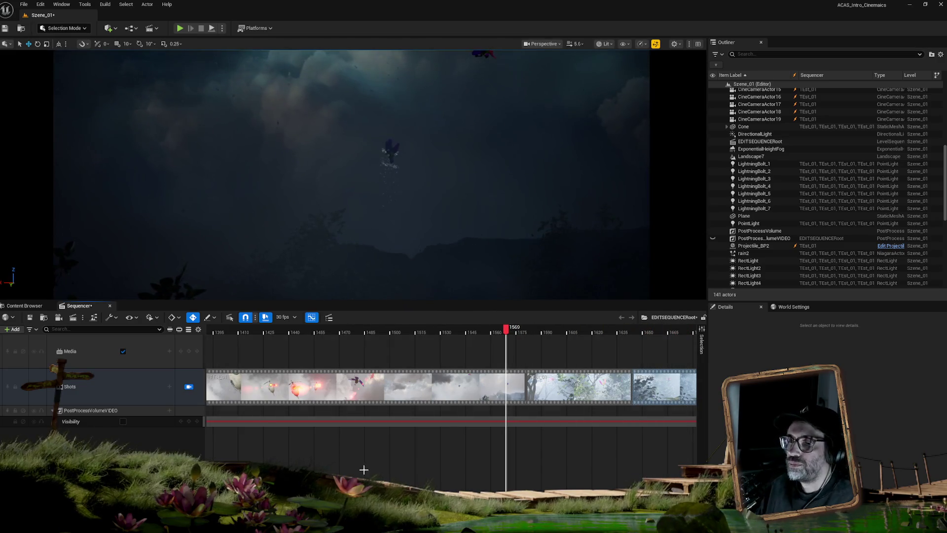
scroll(506, 345, down, 10)
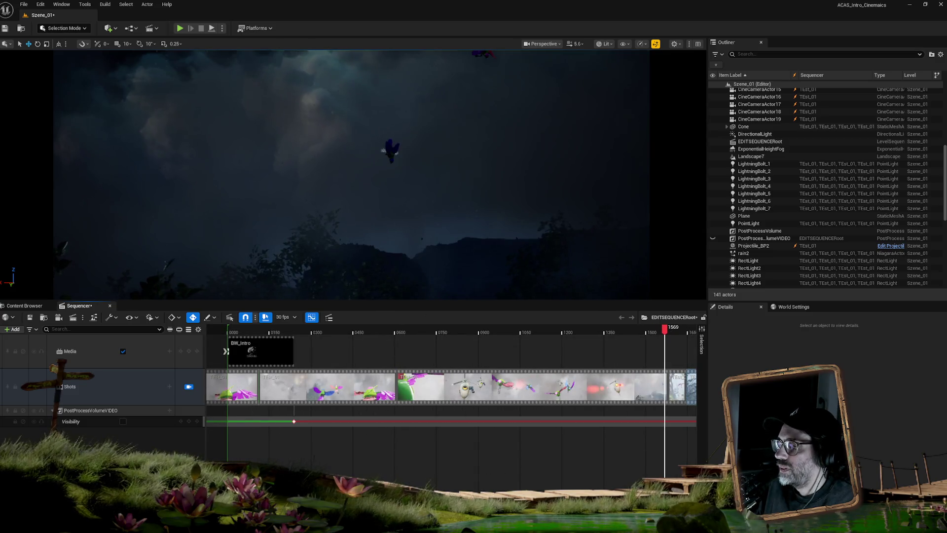
scroll(594, 346, down, 3)
click(594, 330)
mouse_move(595, 332)
mouse_down()
mouse_move(611, 330)
mouse_move(584, 327)
mouse_move(596, 324)
mouse_up()
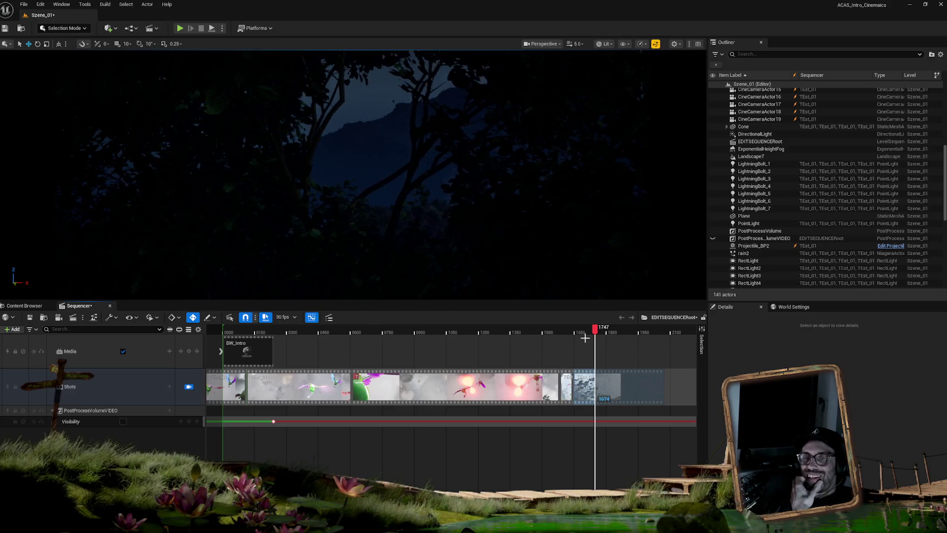
Step: Hide editor icons with game view (G) and return the sequence to frame 0000
click(578, 351)
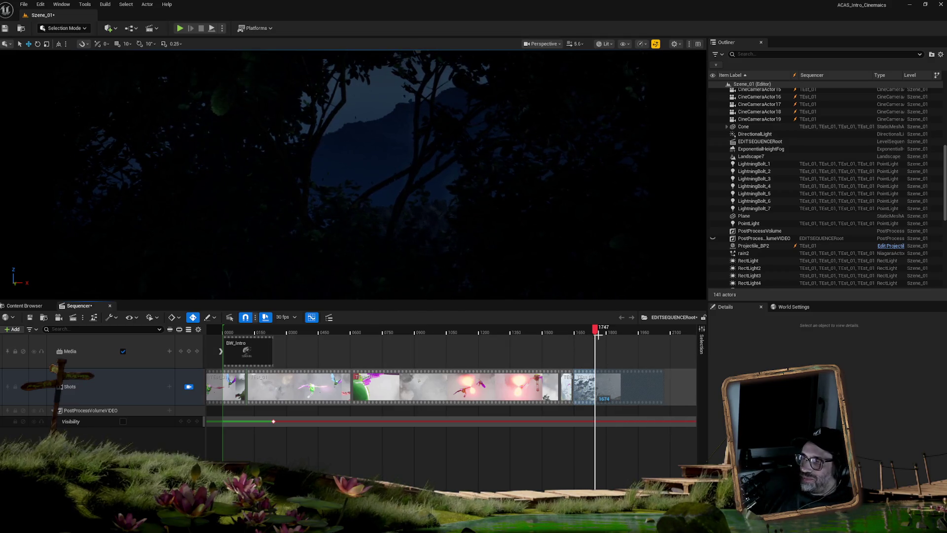
mouse_move(595, 329)
mouse_down()
mouse_move(567, 336)
mouse_move(578, 336)
mouse_up()
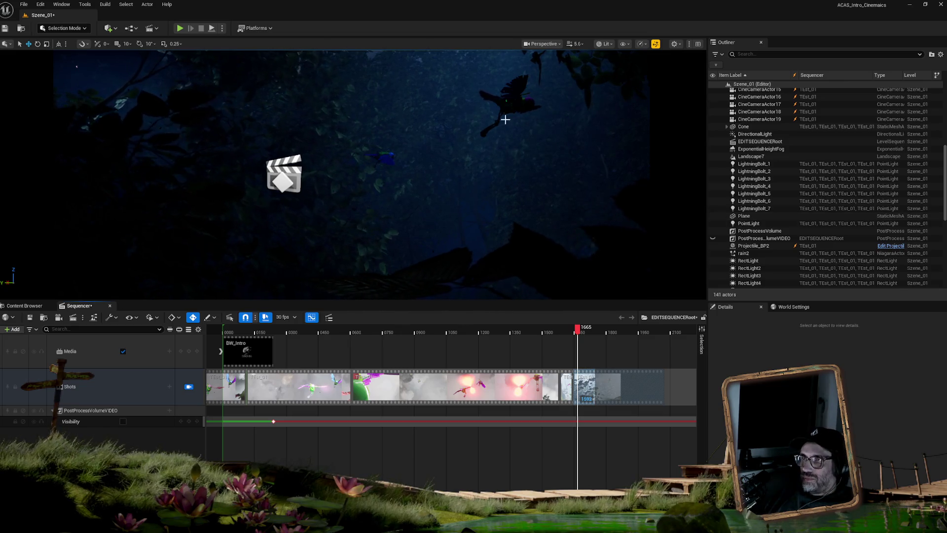
key(g)
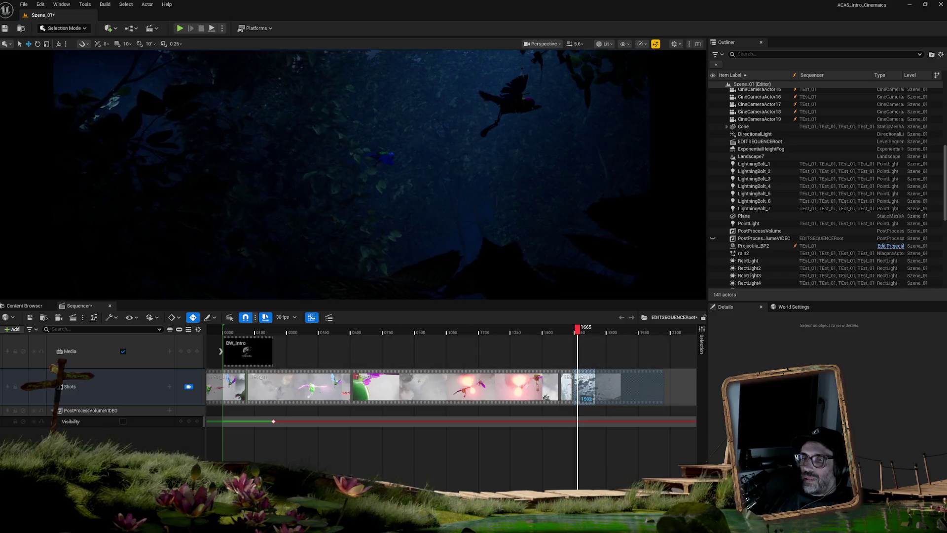
key(Home)
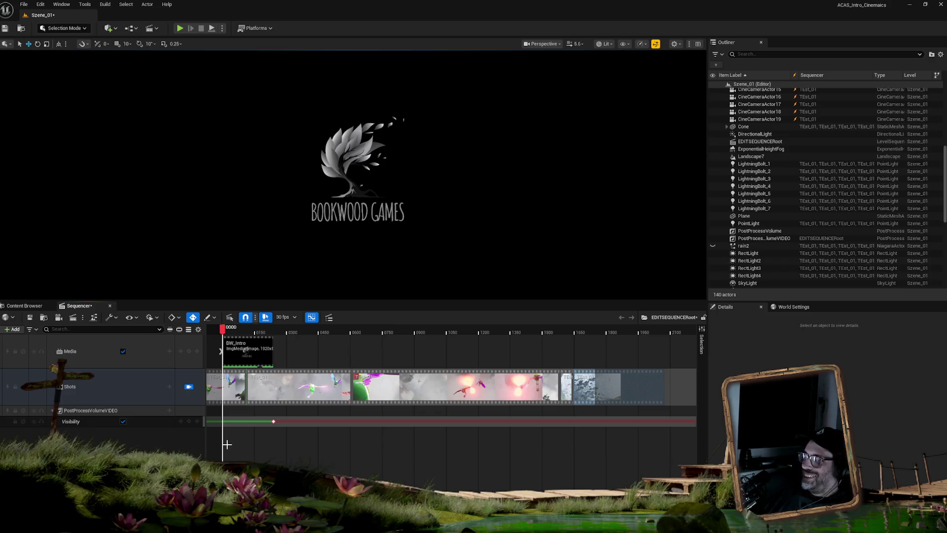
Step: Play EDITSEQUENCERoot from frame 0000 through the logo intro into the forest shots
click(203, 395)
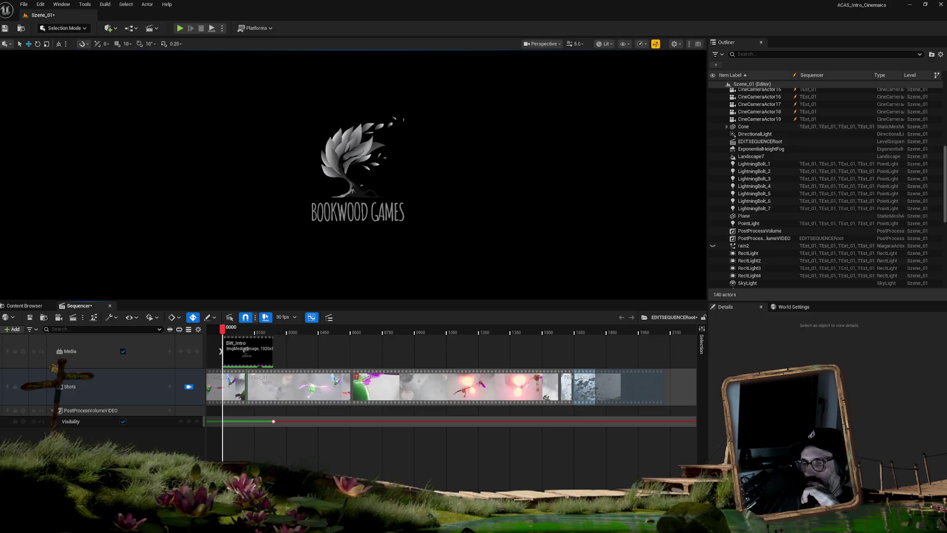
key(space)
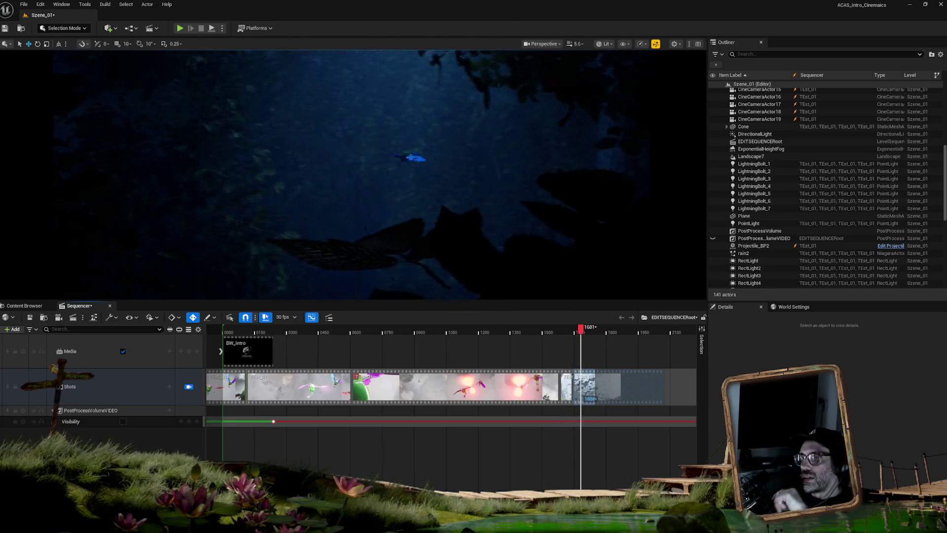
drag(584, 333, 557, 336)
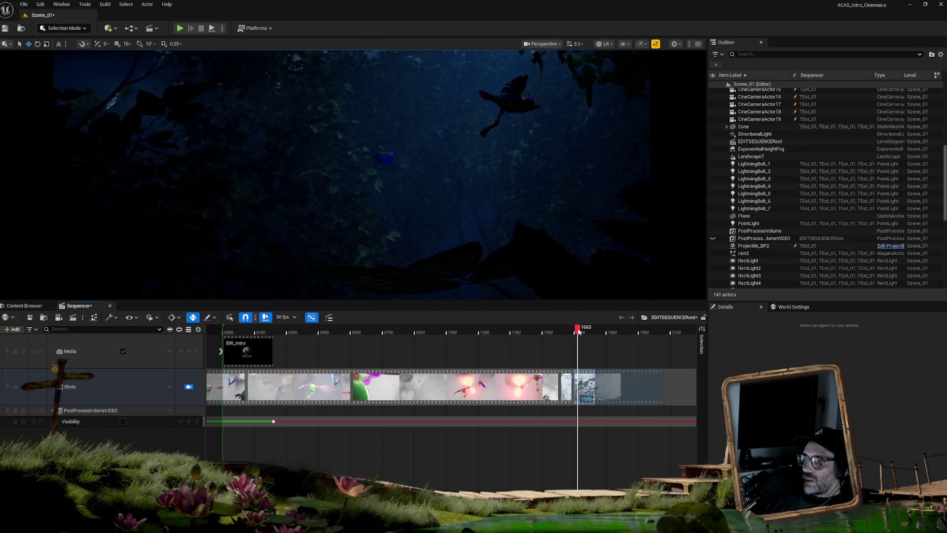
click(573, 334)
drag(573, 335, 573, 334)
key(space)
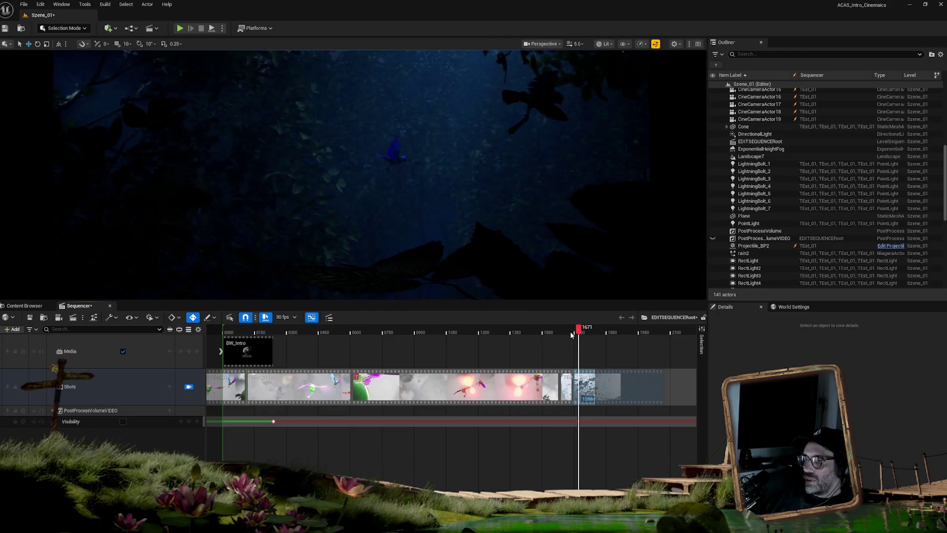
click(571, 333)
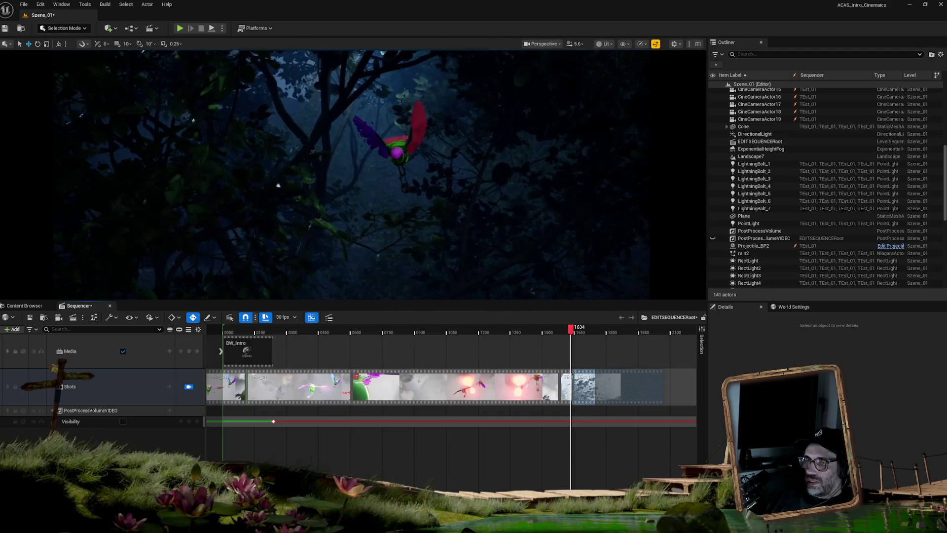
scroll(451, 385, up, 5)
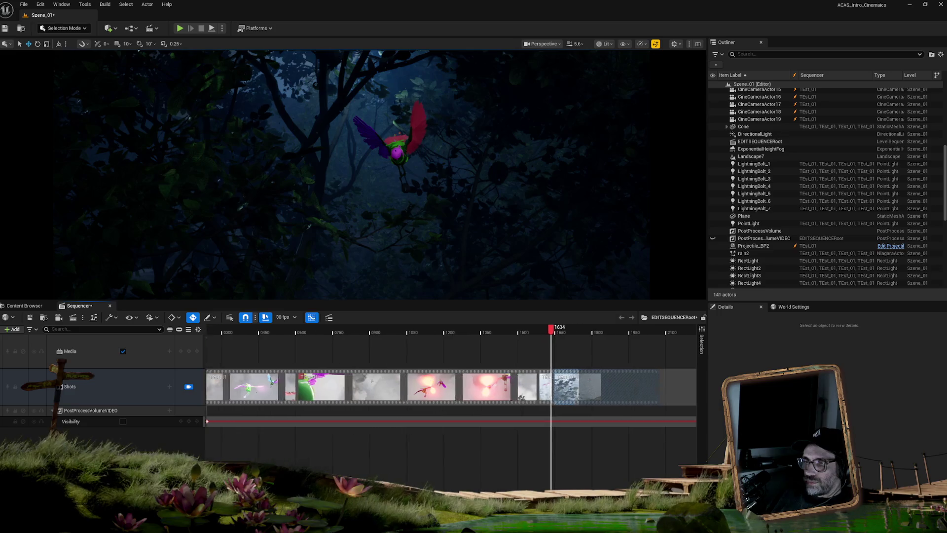
Step: Slide the second forest shot left against the first, then preview and scrub back over the cut
scroll(266, 382, up, 1)
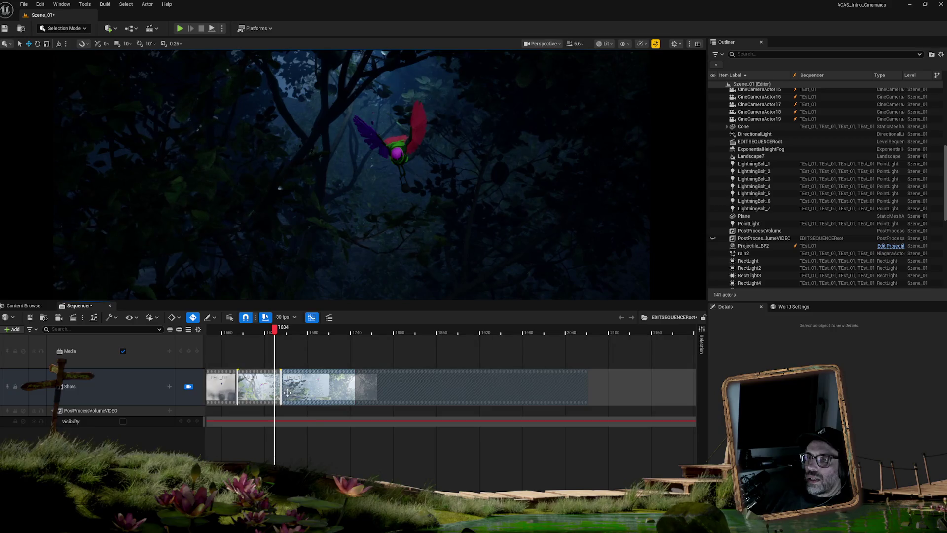
scroll(451, 384, up, 5)
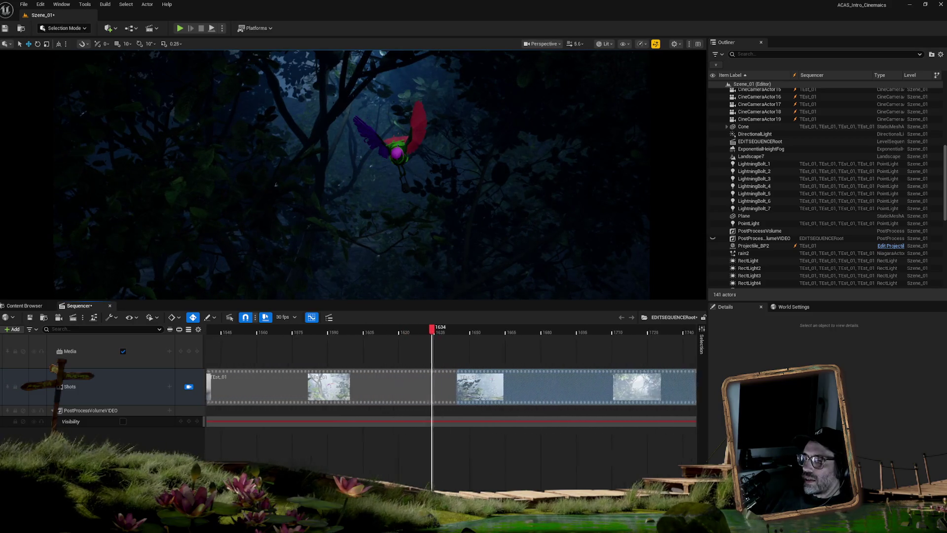
scroll(545, 479, up, 2)
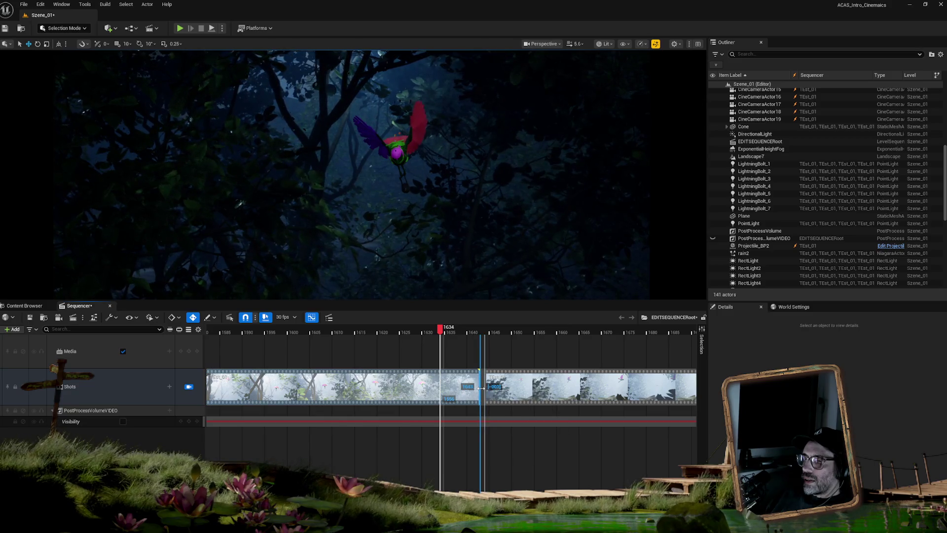
drag(528, 392, 523, 391)
click(407, 331)
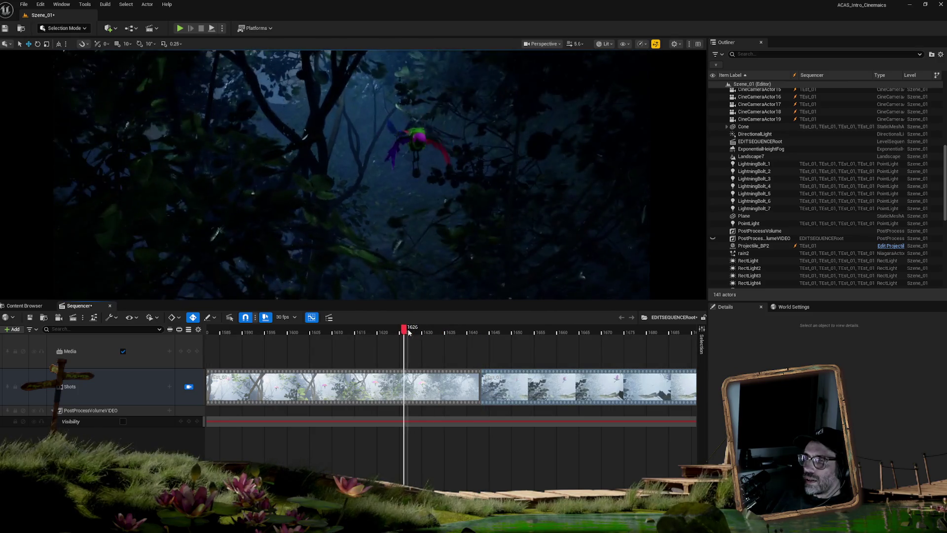
key(space)
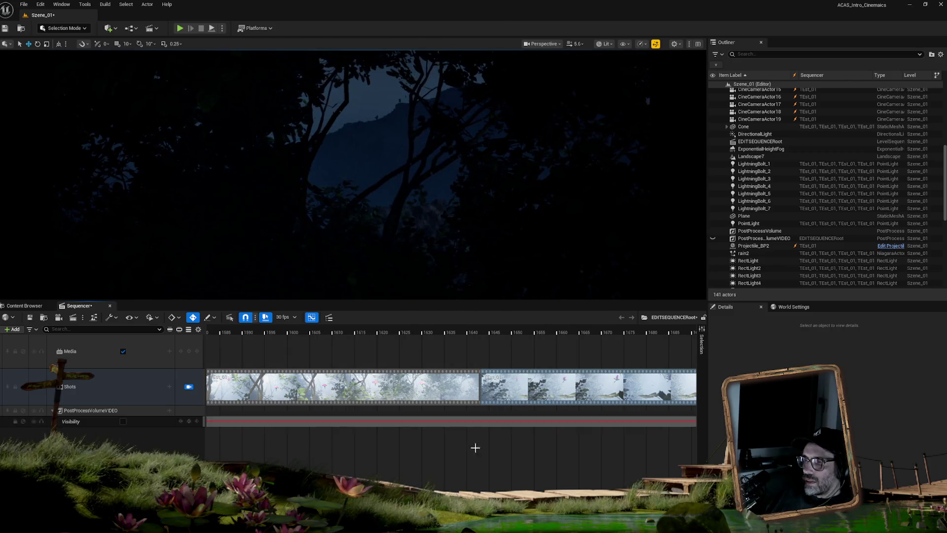
ctrl+scroll(593, 467, down, 3)
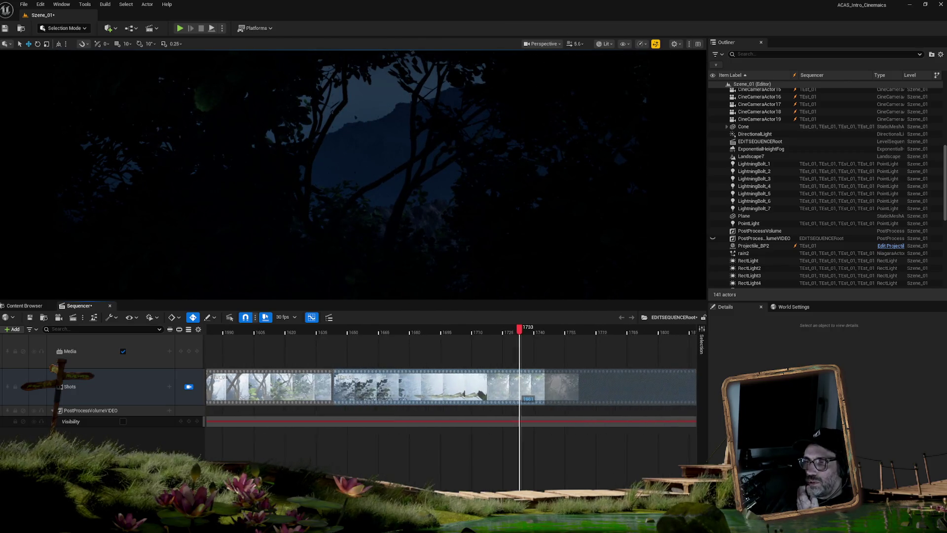
mouse_move(521, 330)
mouse_down()
mouse_move(442, 329)
mouse_move(463, 330)
mouse_up()
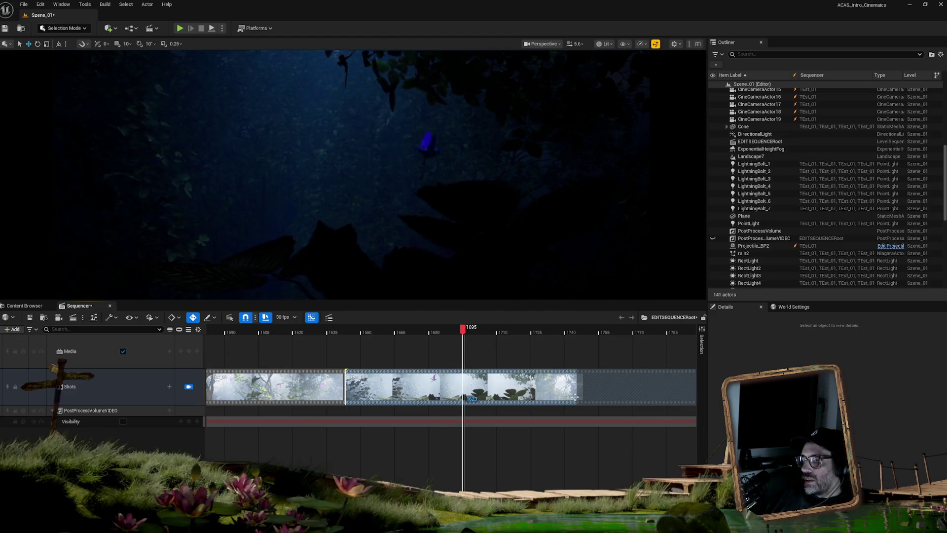
Step: Split the TEst_01 shot at the playhead (frame 1695) and move the new part to its own row
right_click(477, 380)
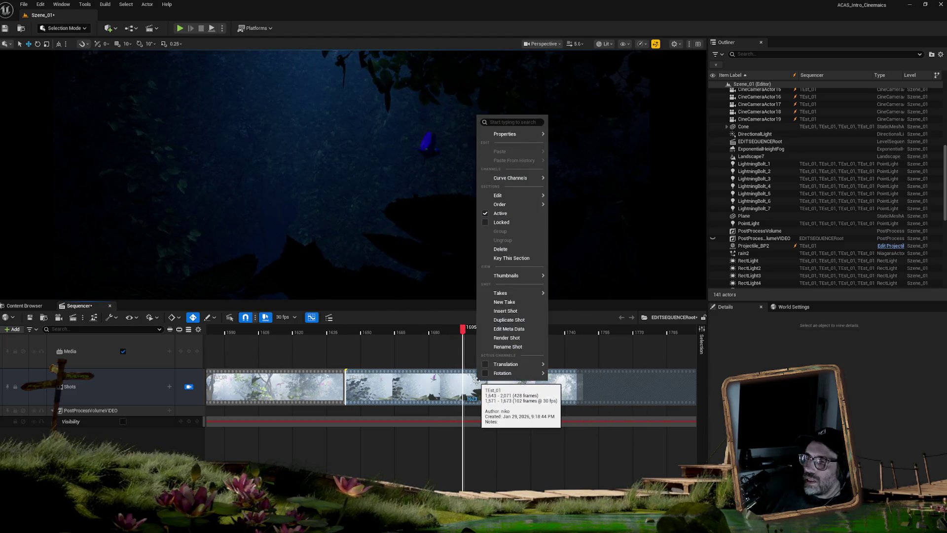
mouse_move(504, 197)
click(580, 234)
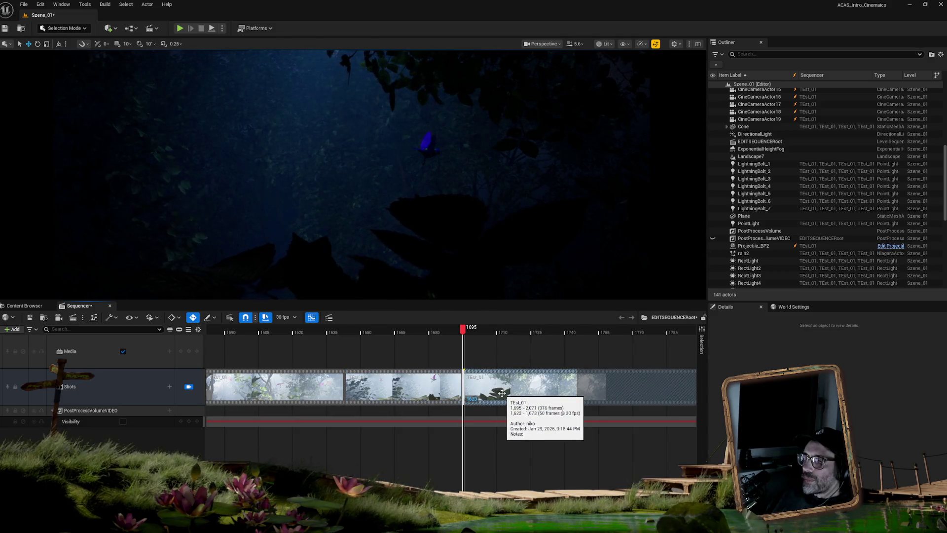
drag(502, 393, 505, 349)
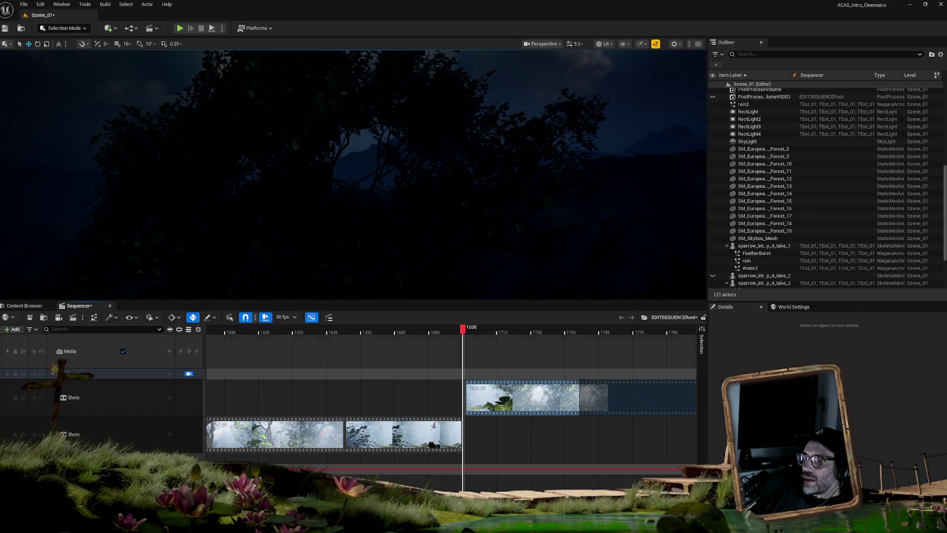
Step: Retime the split-off shot to start at frame 1695 and return it to the main Shots row
mouse_move(495, 395)
mouse_down()
mouse_move(537, 396)
mouse_move(509, 398)
mouse_move(522, 393)
mouse_up()
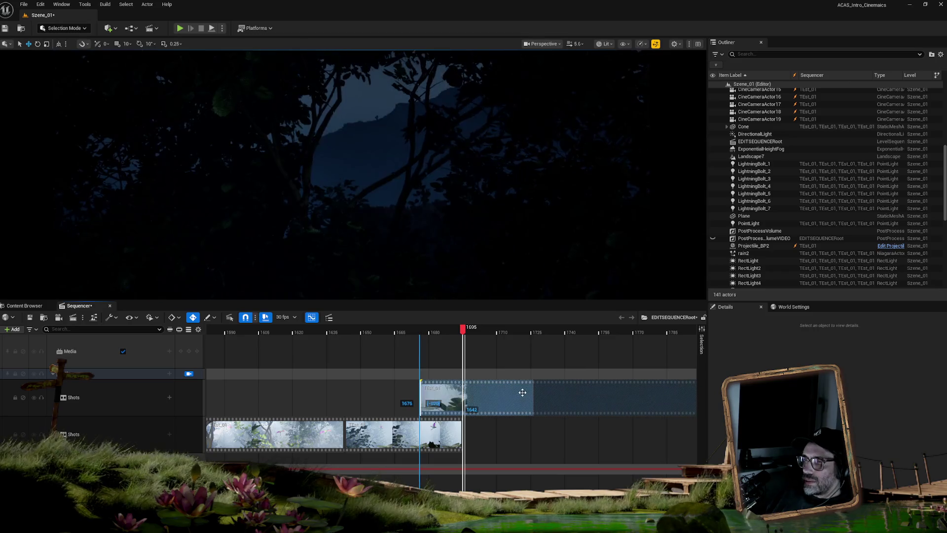
mouse_move(419, 397)
mouse_down()
mouse_move(475, 396)
mouse_move(460, 398)
mouse_move(502, 433)
mouse_move(506, 417)
mouse_up()
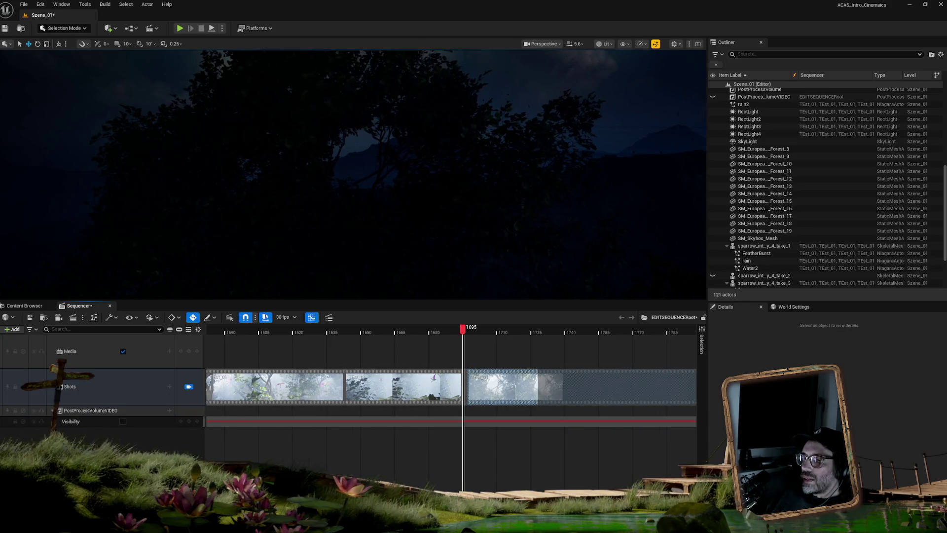
scroll(452, 375, left, 2)
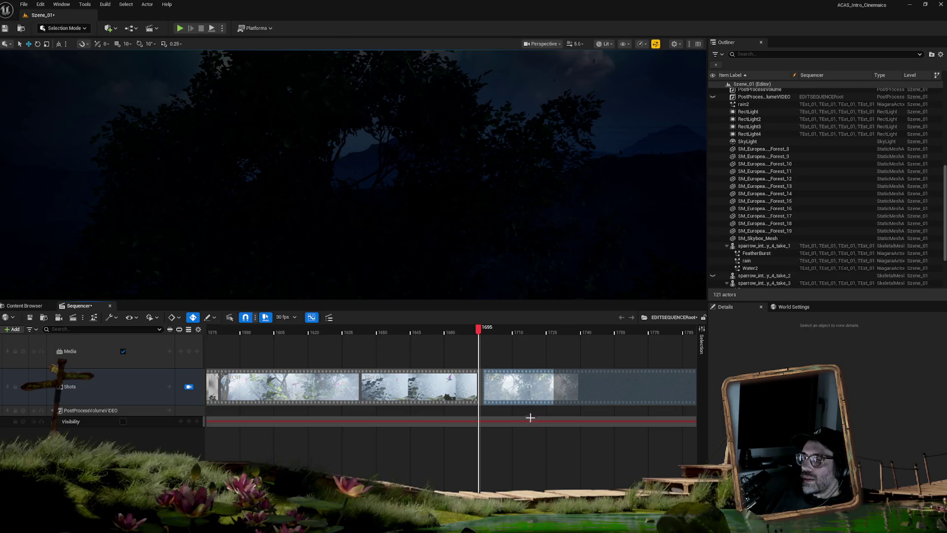
drag(521, 396, 521, 385)
drag(507, 428, 516, 394)
click(477, 330)
mouse_move(485, 331)
mouse_down()
mouse_move(504, 330)
mouse_move(480, 329)
mouse_up()
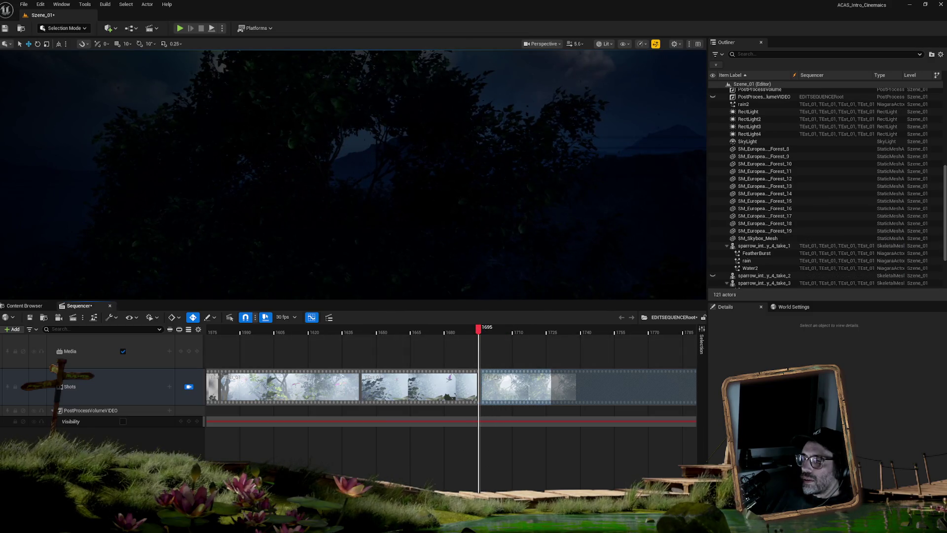
scroll(452, 375, up, 3)
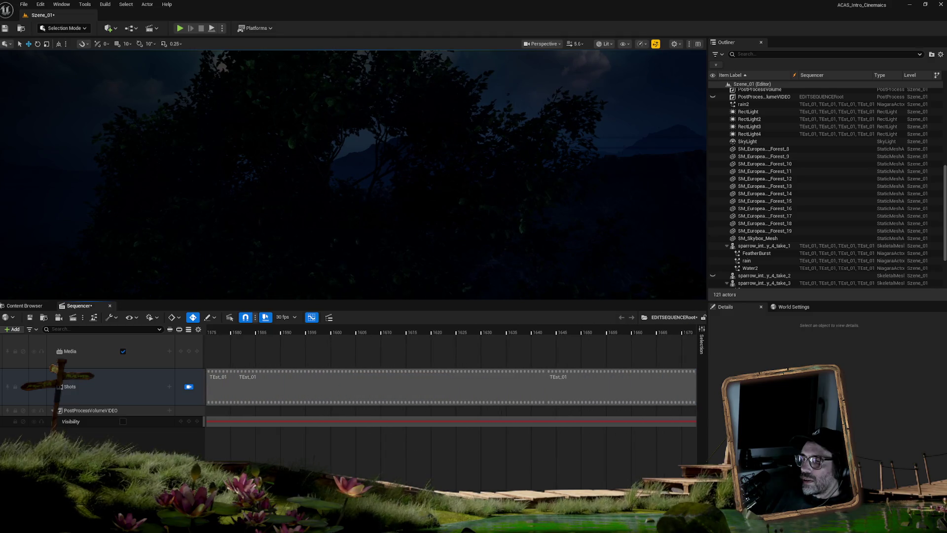
Step: Shift the shot after the 1695 cut one frame earlier and check the frames around it
scroll(451, 384, right, 3)
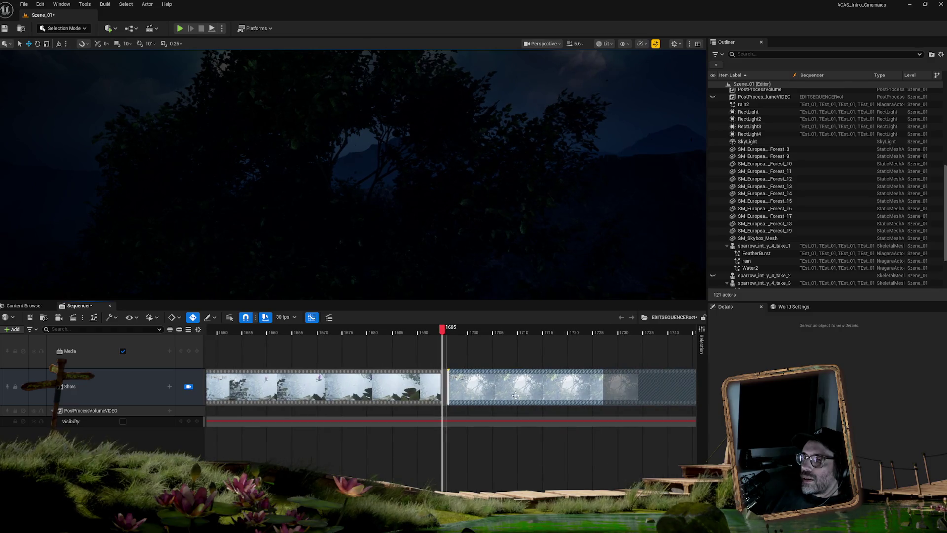
drag(513, 396, 511, 395)
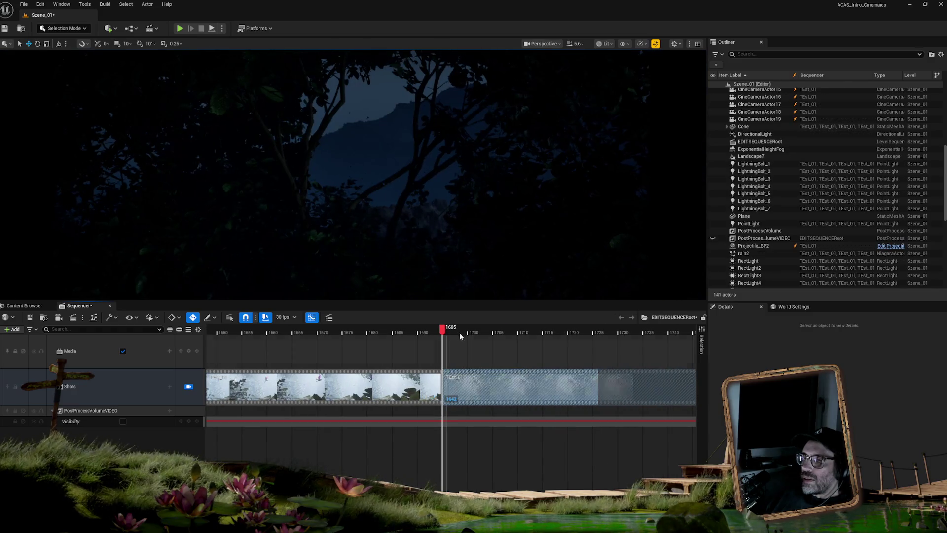
mouse_move(443, 330)
mouse_down()
mouse_move(366, 328)
mouse_move(479, 345)
mouse_move(340, 345)
mouse_move(540, 359)
mouse_move(385, 351)
mouse_move(330, 361)
mouse_up()
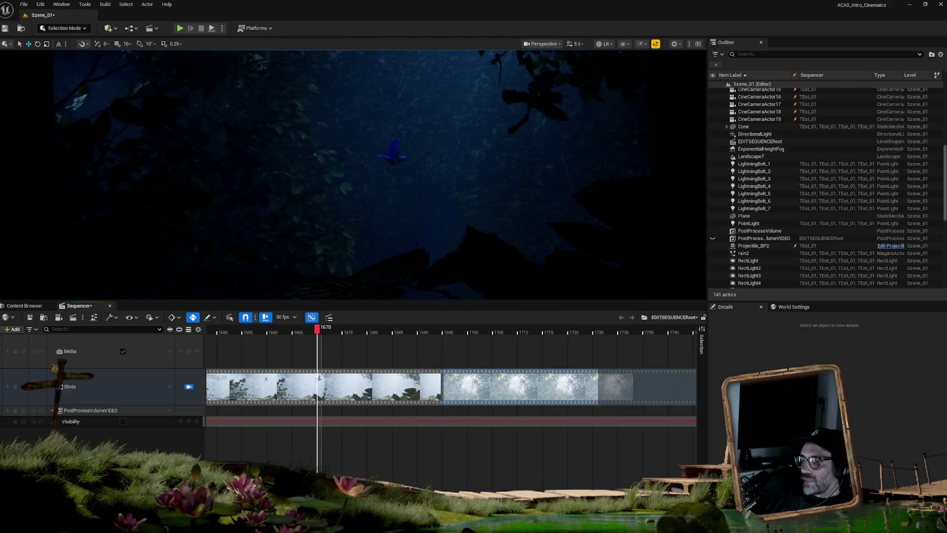
Step: Play back from frame 1589, then zoom out to review the whole Shots track
scroll(583, 356, down, 5)
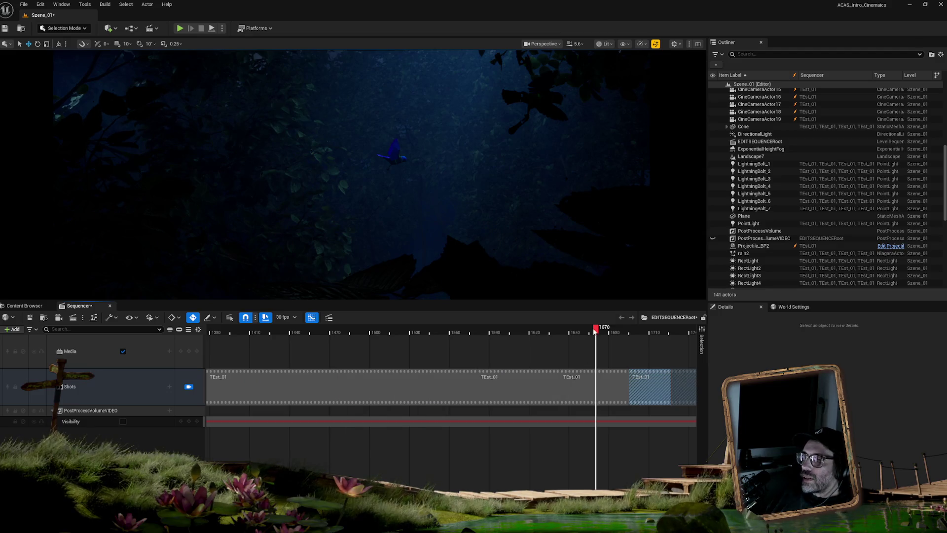
drag(581, 332, 489, 327)
key(space)
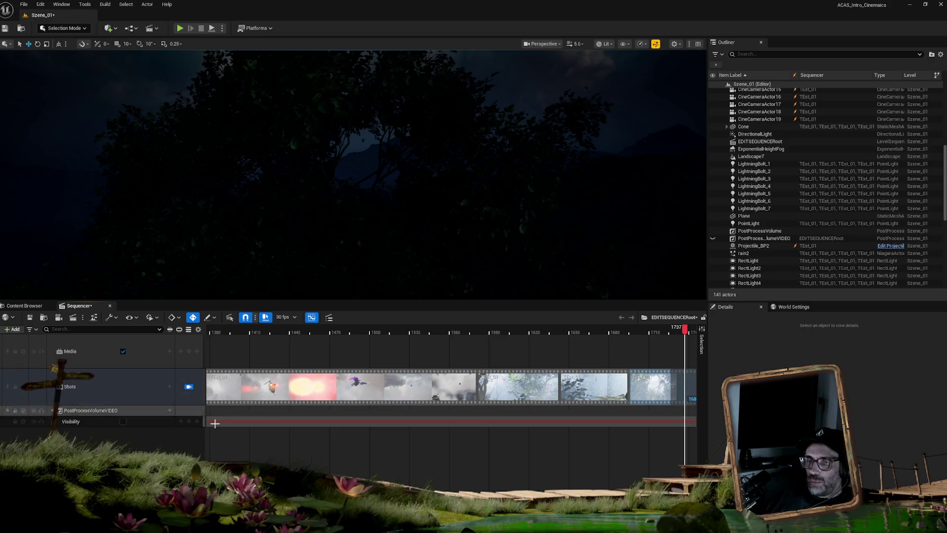
scroll(451, 375, down, 10)
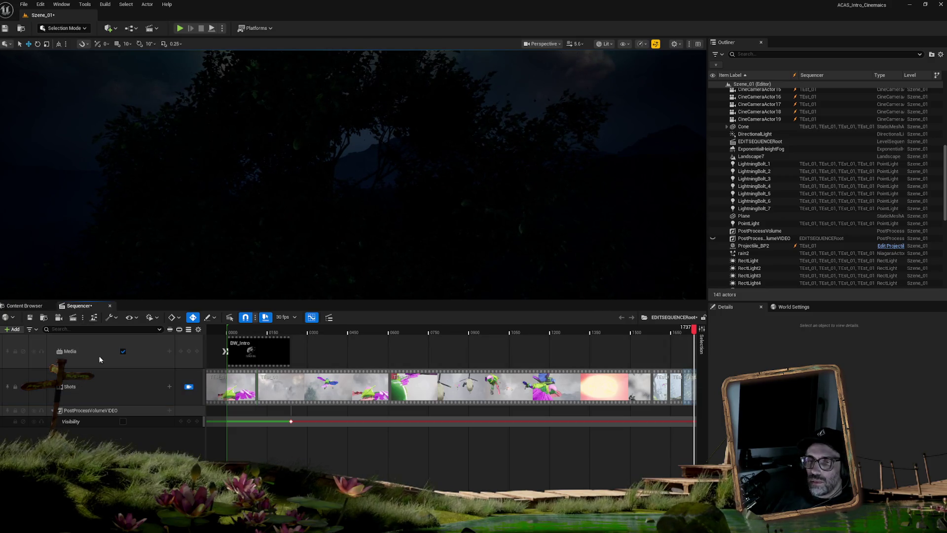
click(80, 388)
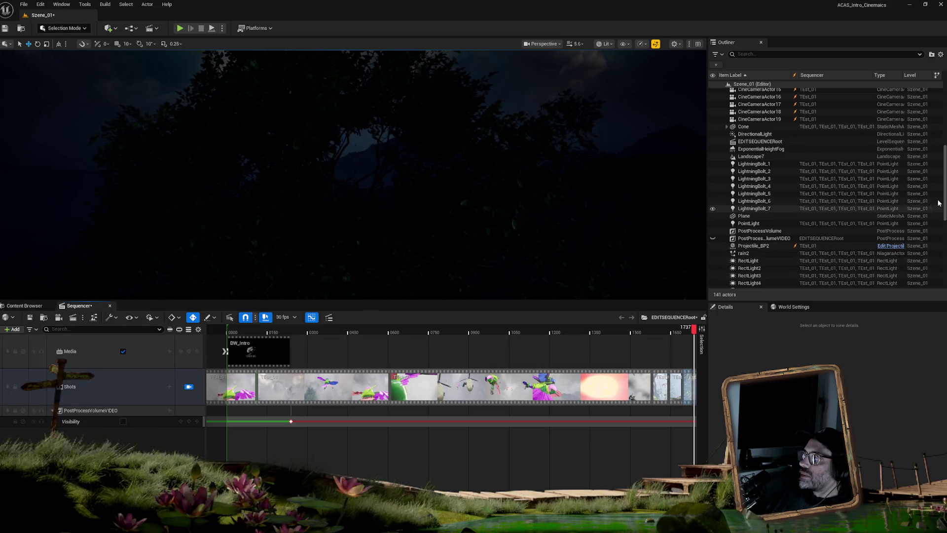
scroll(945, 201, down, 8)
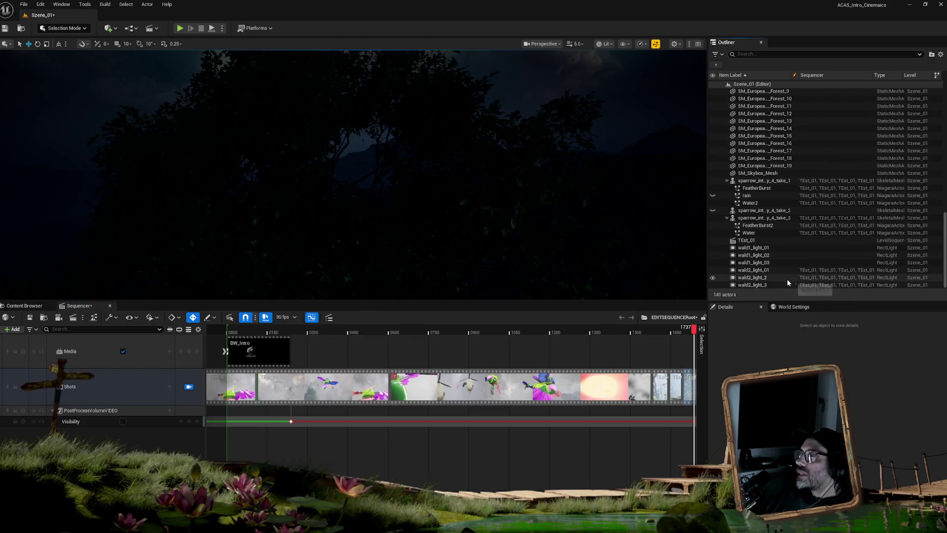
Step: Enter the TEst_01 shot sequence and expand its Audio track to show the clips
click(748, 240)
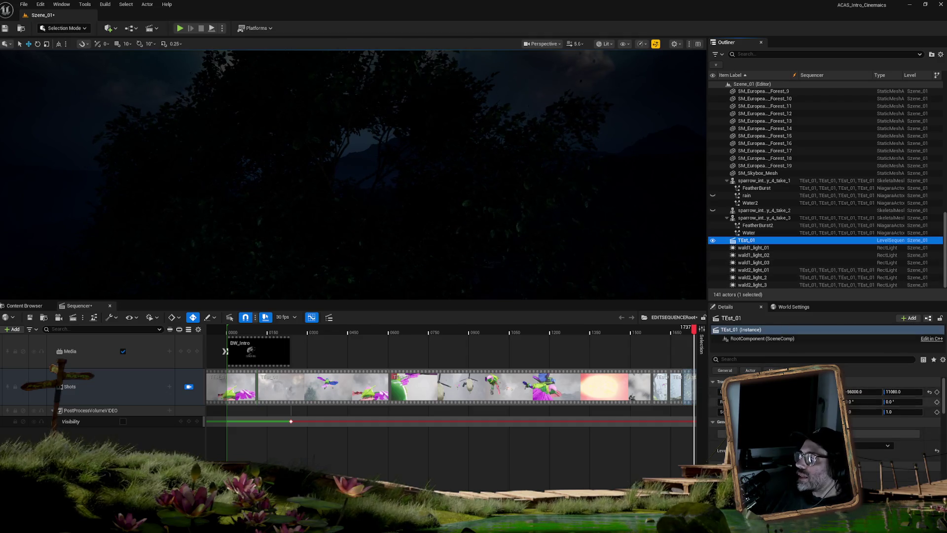
double_click(225, 388)
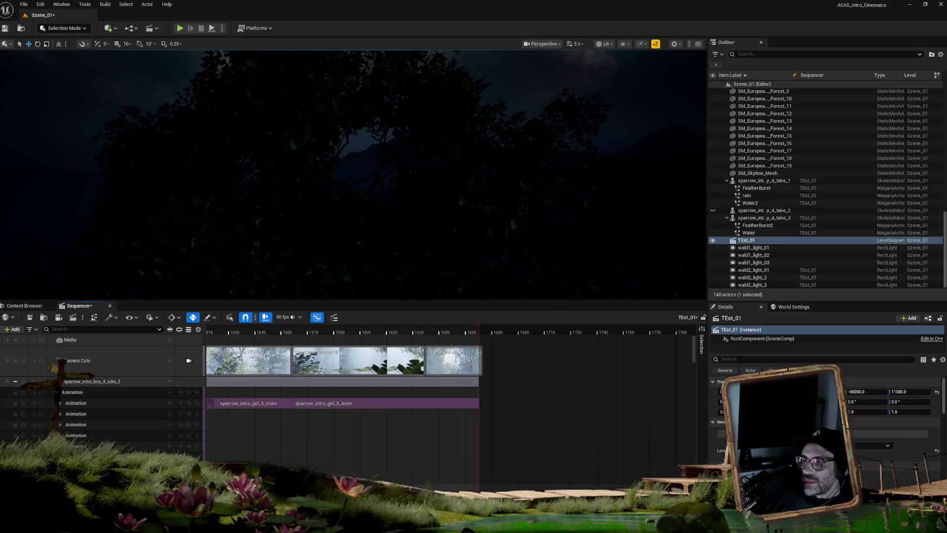
scroll(116, 448, down, 5)
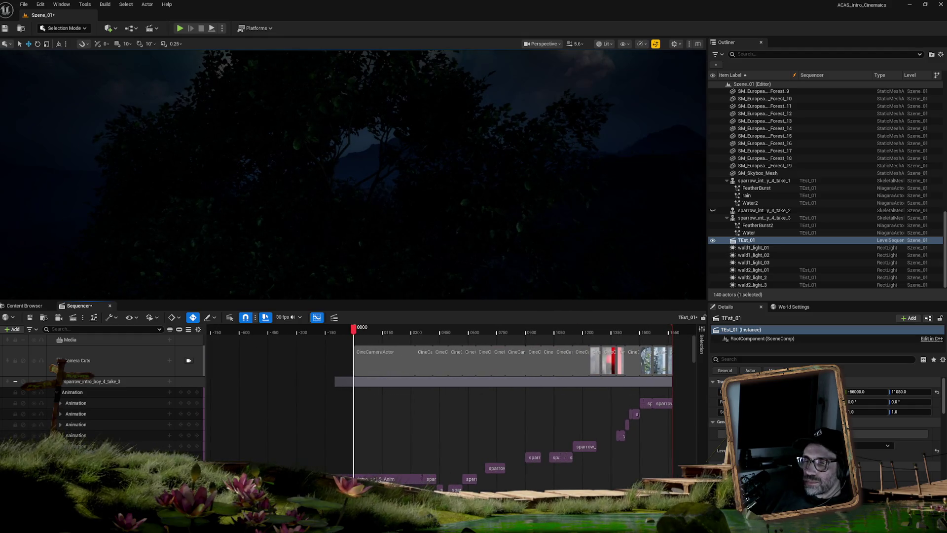
scroll(115, 447, down, 10)
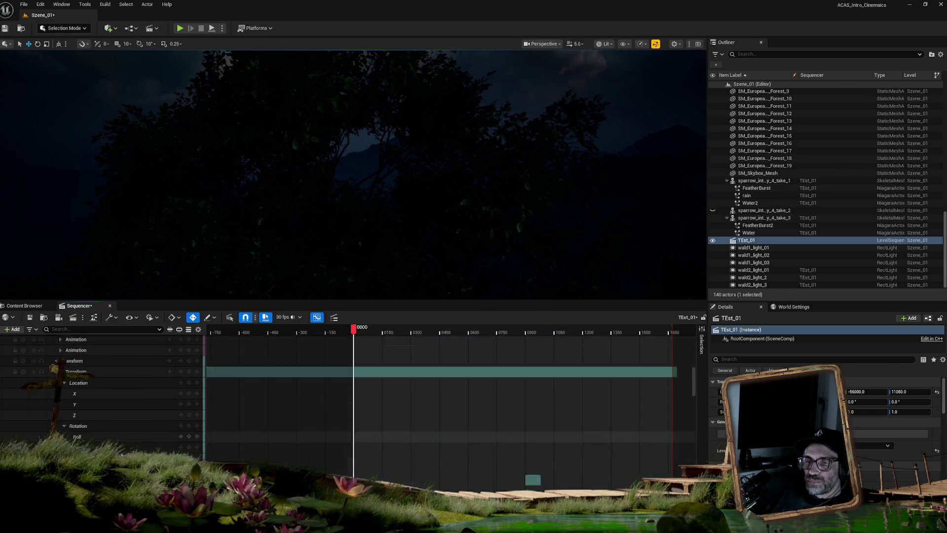
scroll(115, 395, down, 10)
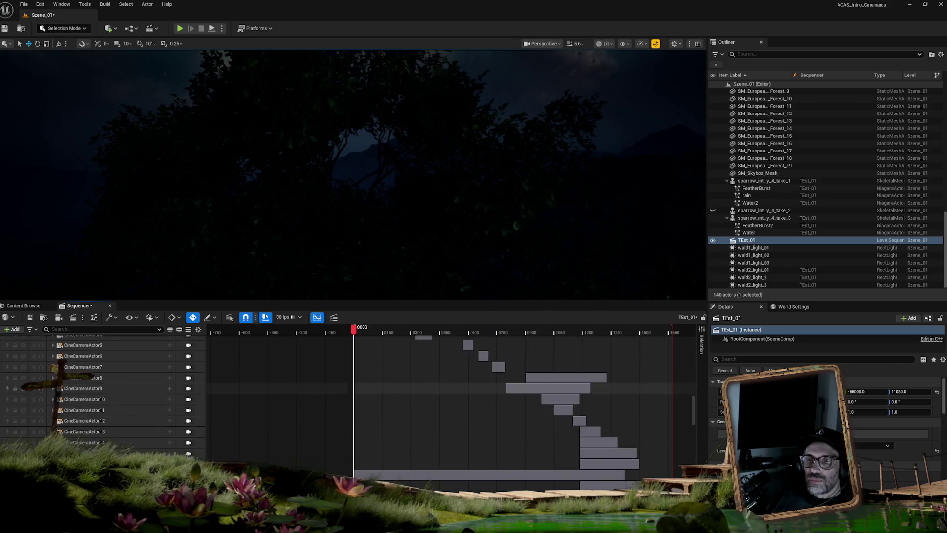
scroll(116, 395, down, 10)
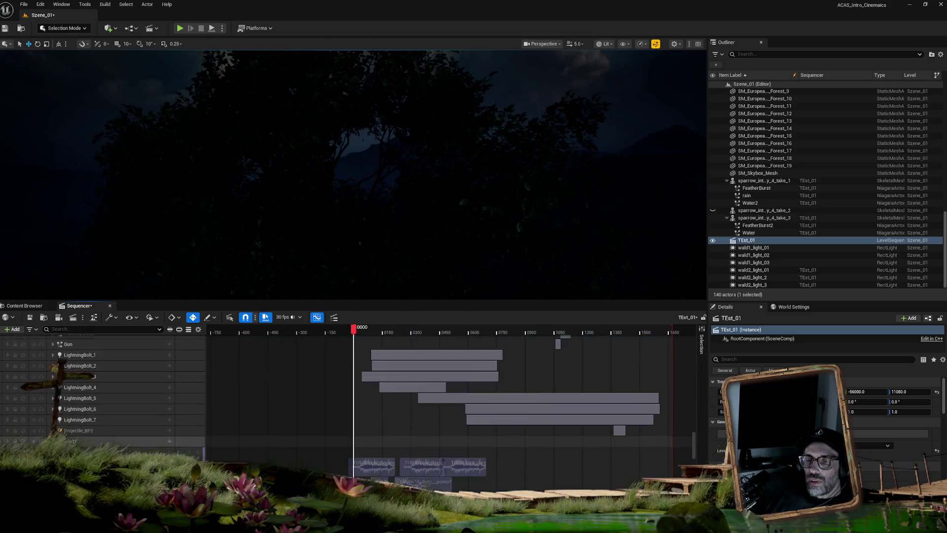
click(52, 404)
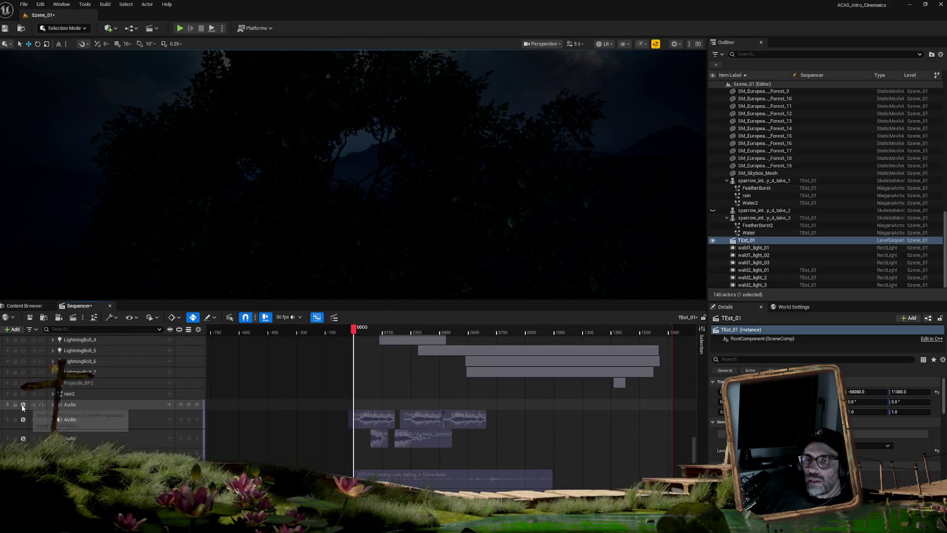